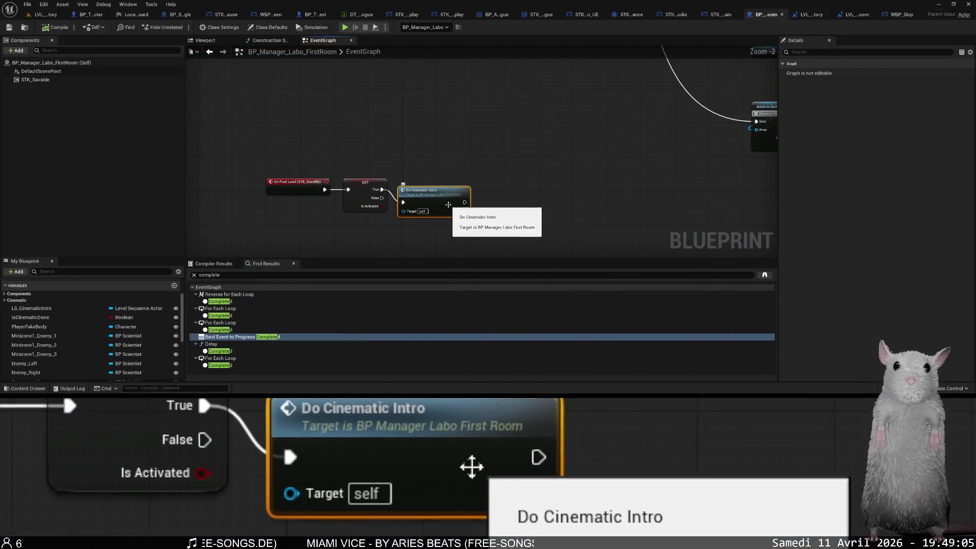
In Do Cinematic Intro, wire the Player Fake Body check's Is Not Valid into the second Is Valid check.
double_click(465, 211)
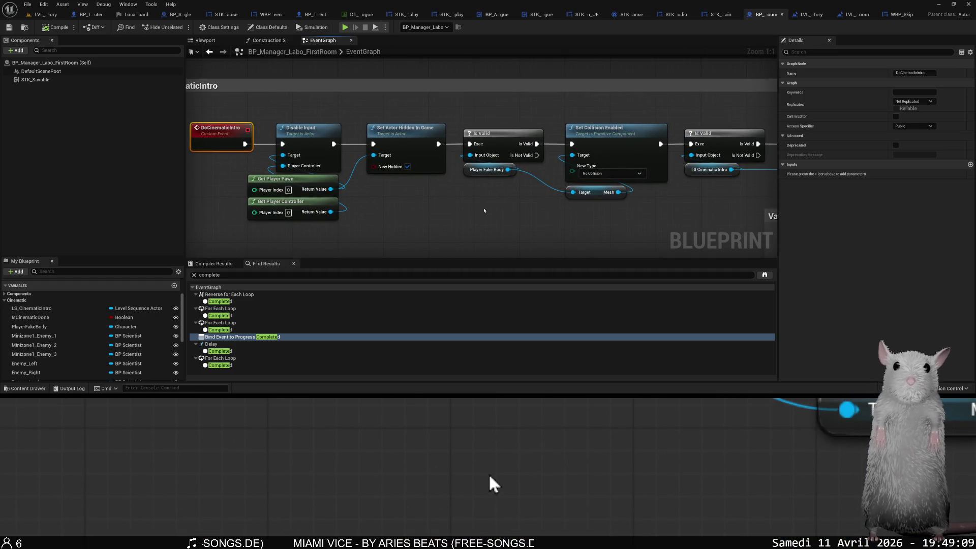
mouse_move(430, 199)
left_mouse_down()
mouse_move(427, 162)
mouse_move(438, 183)
mouse_move(447, 172)
mouse_move(618, 139)
left_mouse_up()
left_click_drag(612, 189, 391, 193)
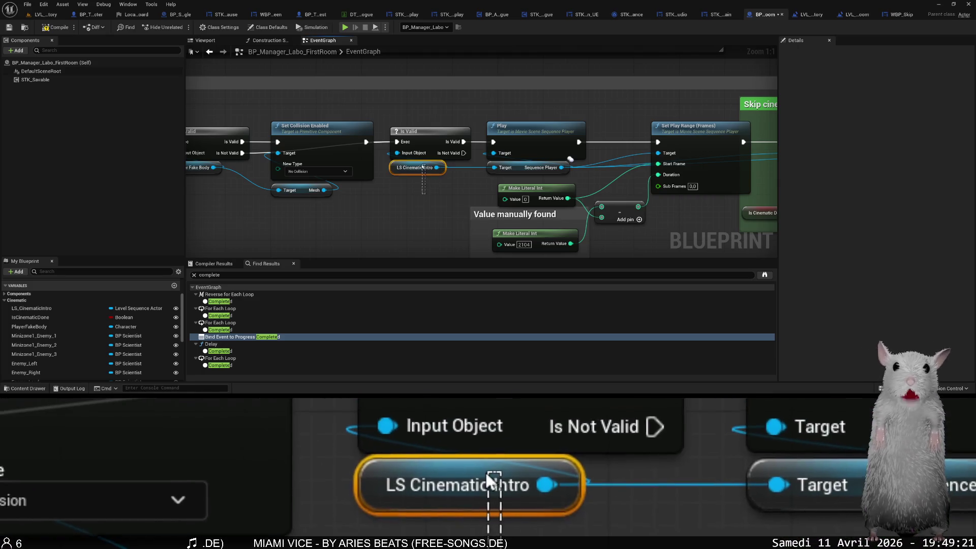
Search the blueprint for 'ls cinematic intro' and view both LS_CinematicIntro references.
key("ctrl+f")
type("ls cinematic intro")
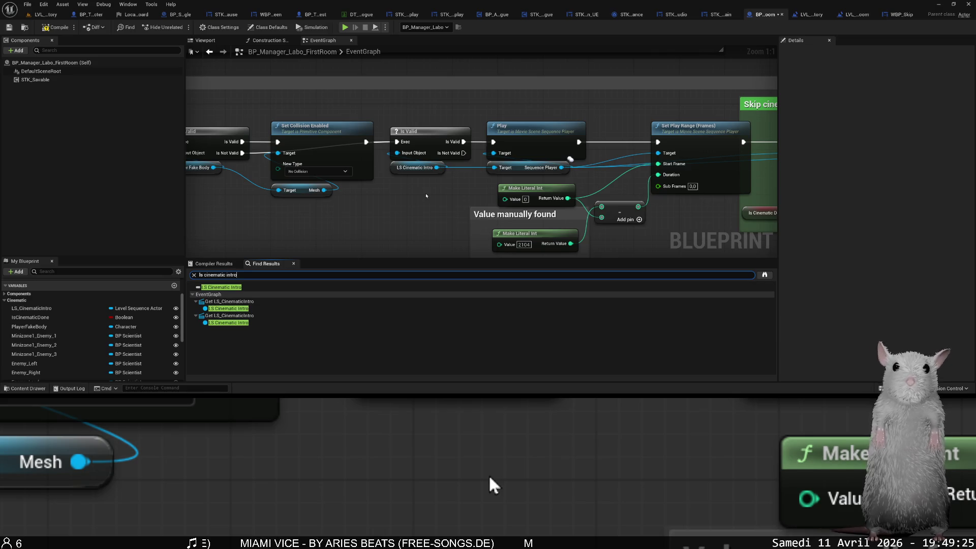
left_click(249, 308)
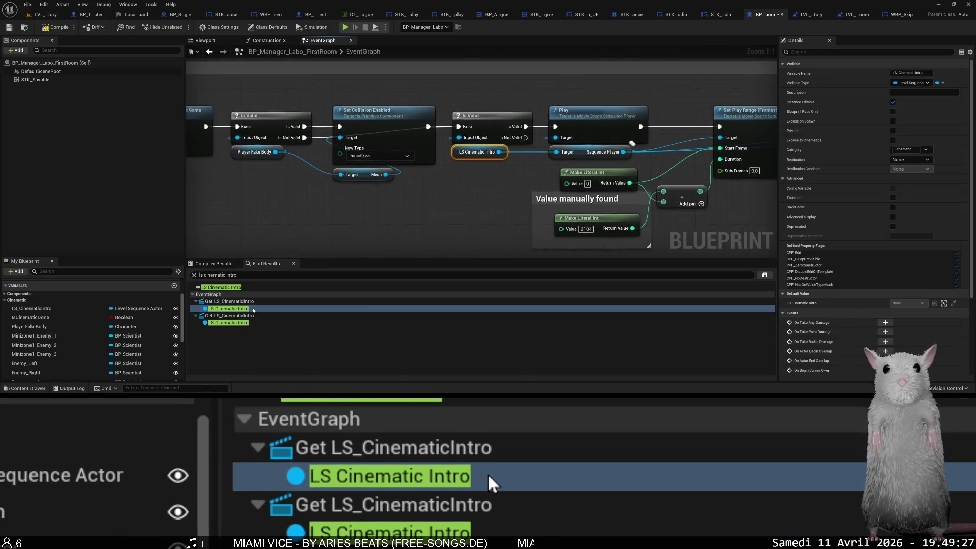
left_click(239, 323)
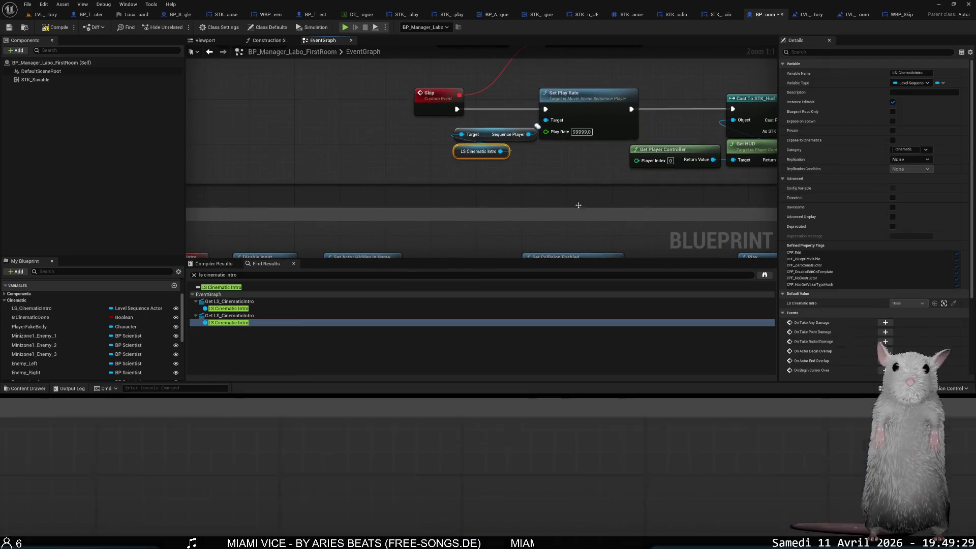
mouse_move(487, 148)
left_mouse_down()
mouse_move(288, 26)
mouse_move(271, 5)
mouse_move(290, 10)
left_mouse_up()
left_click(349, 28)
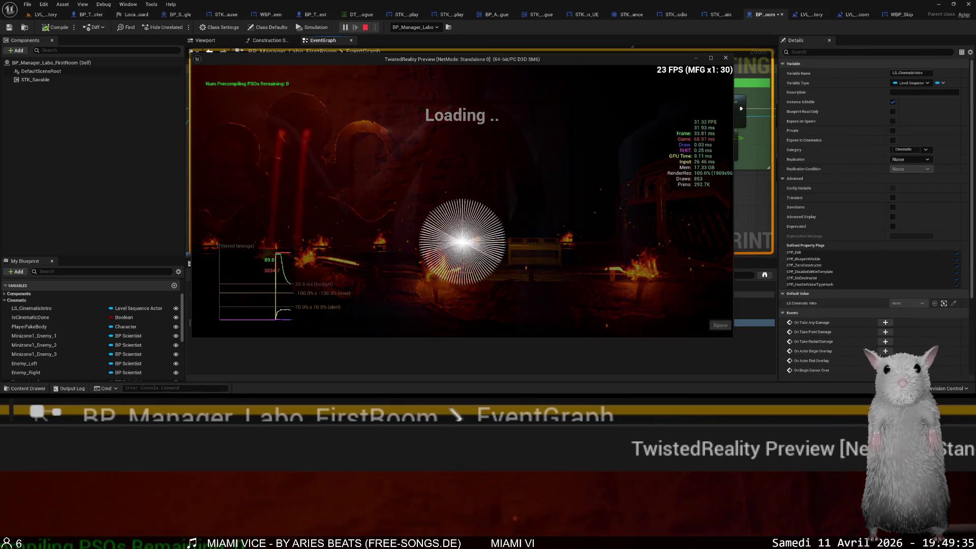
Playtest in the editor by loading New Save from the saved games list, then stop.
left_click(441, 201)
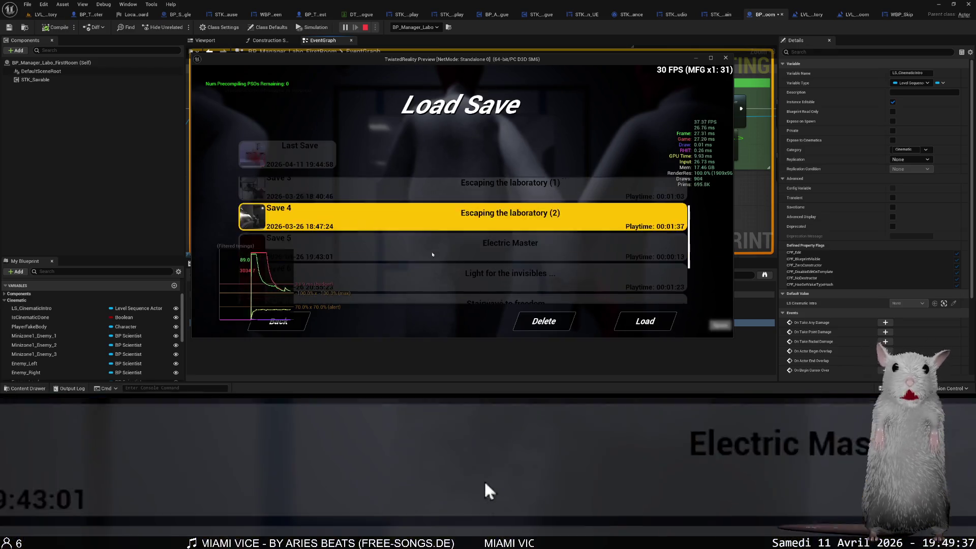
scroll(559, 254, "down", 5)
left_click(607, 294)
left_click(608, 297)
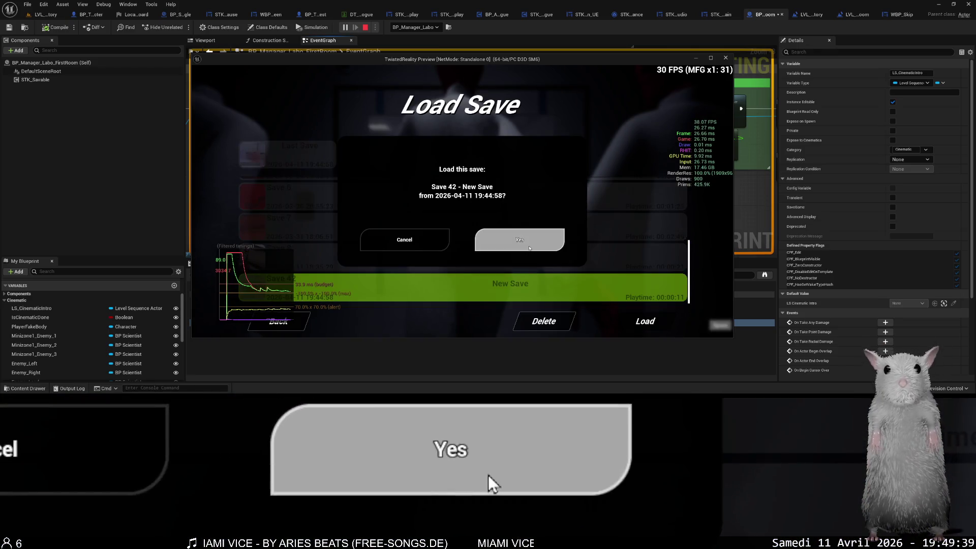
left_click(519, 243)
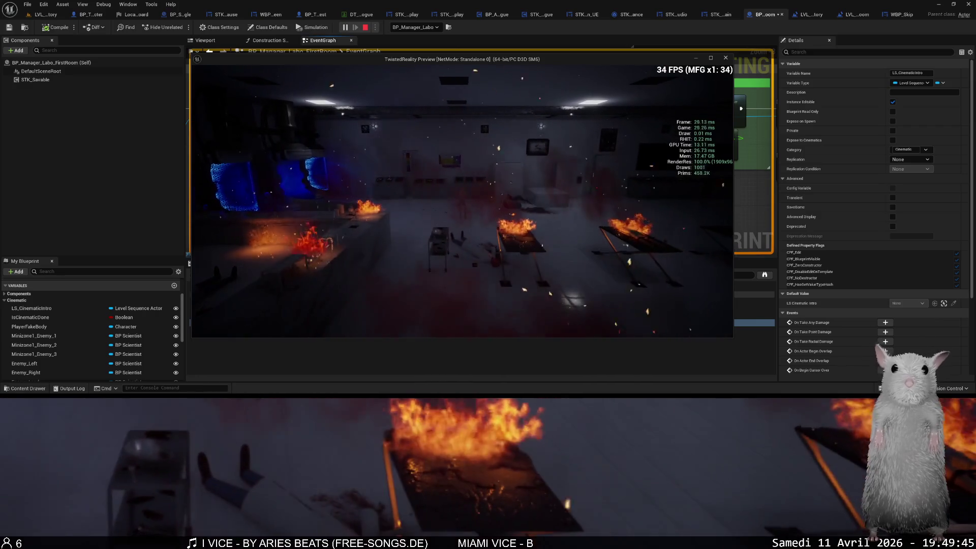
key("Escape")
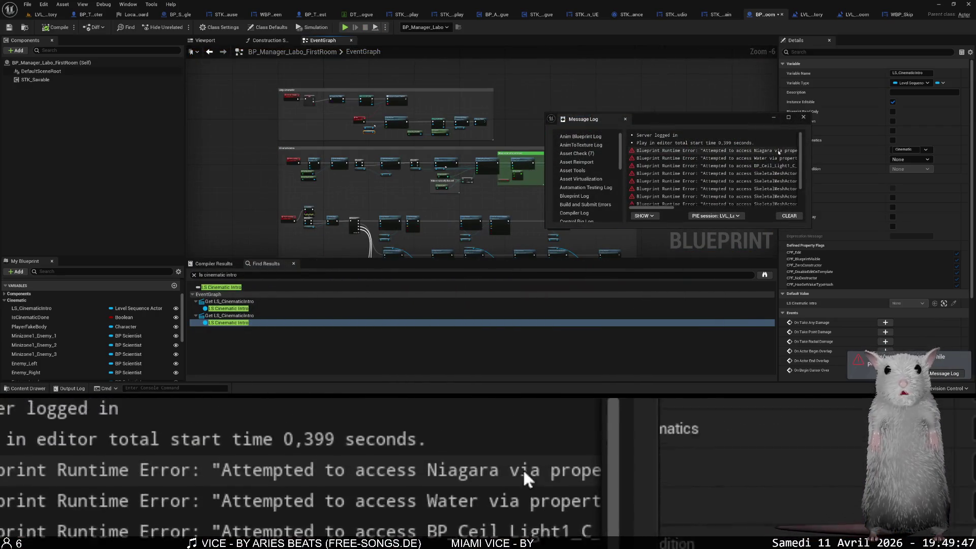
Close the Message Log and replay, loading Save 42 (New Save) from the pause menu.
left_click(803, 118)
left_click_drag(457, 168, 336, 207)
scroll(371, 163, "up", 5)
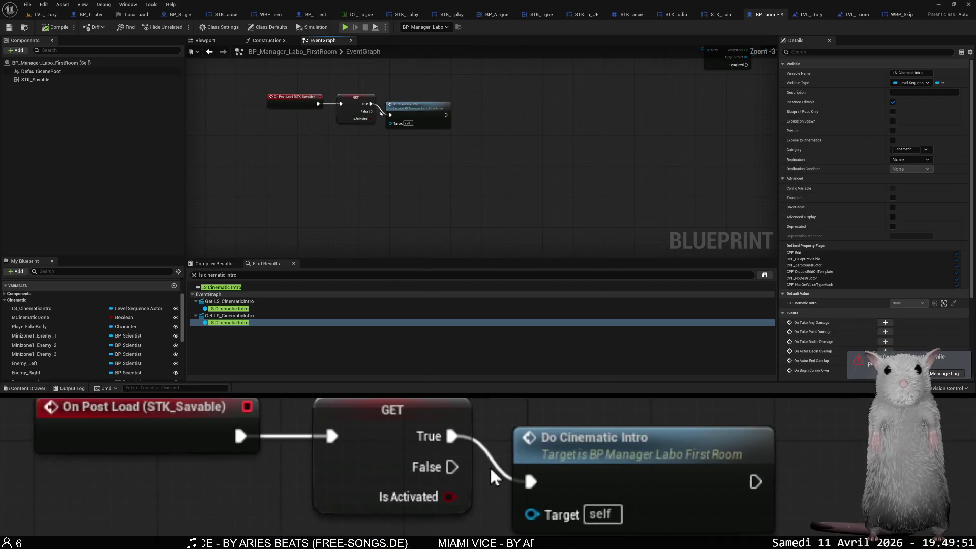
left_click(344, 27)
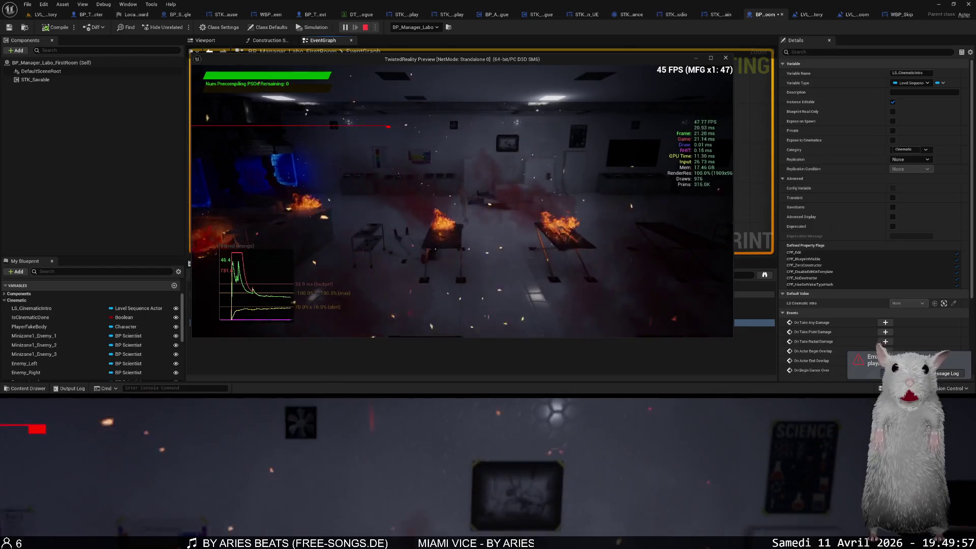
key("Escape")
left_click(472, 217)
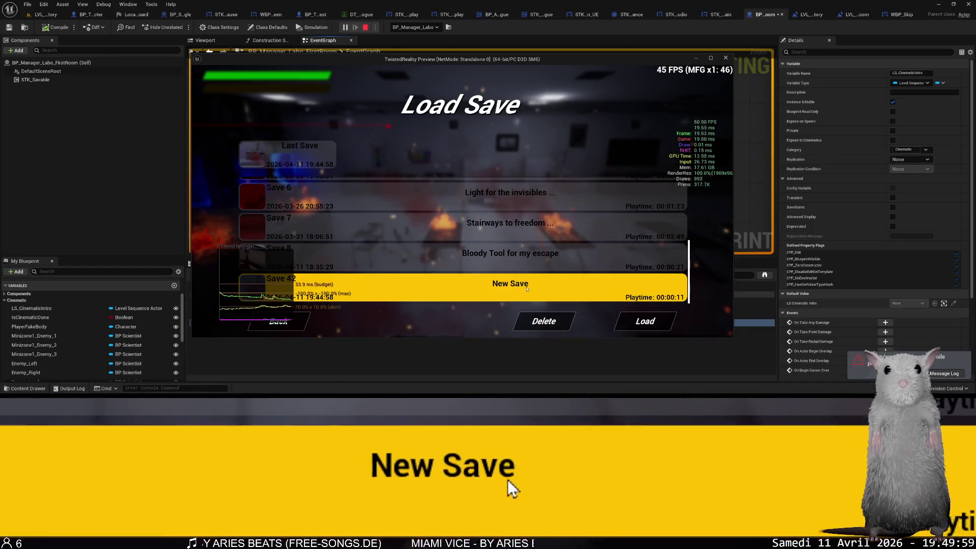
left_click(644, 320)
left_click(531, 238)
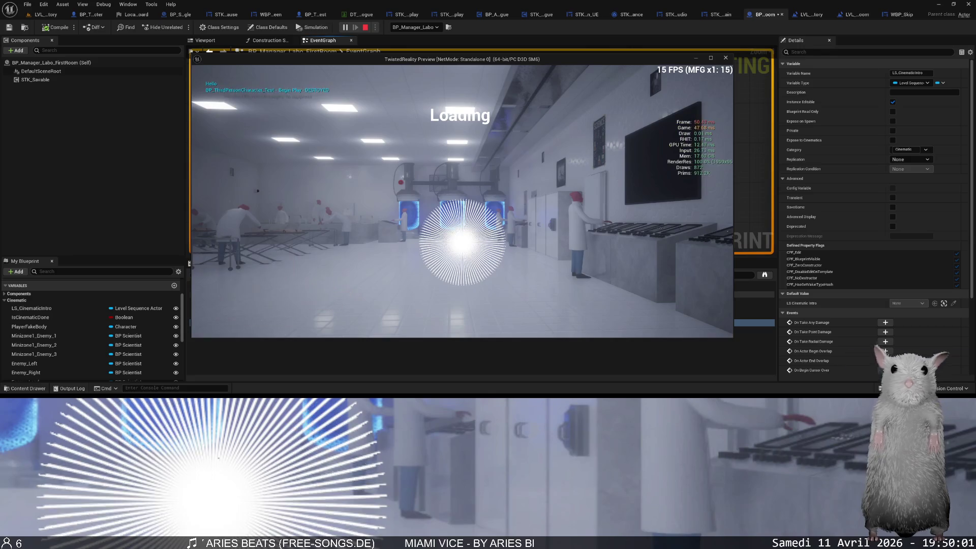
key("Escape")
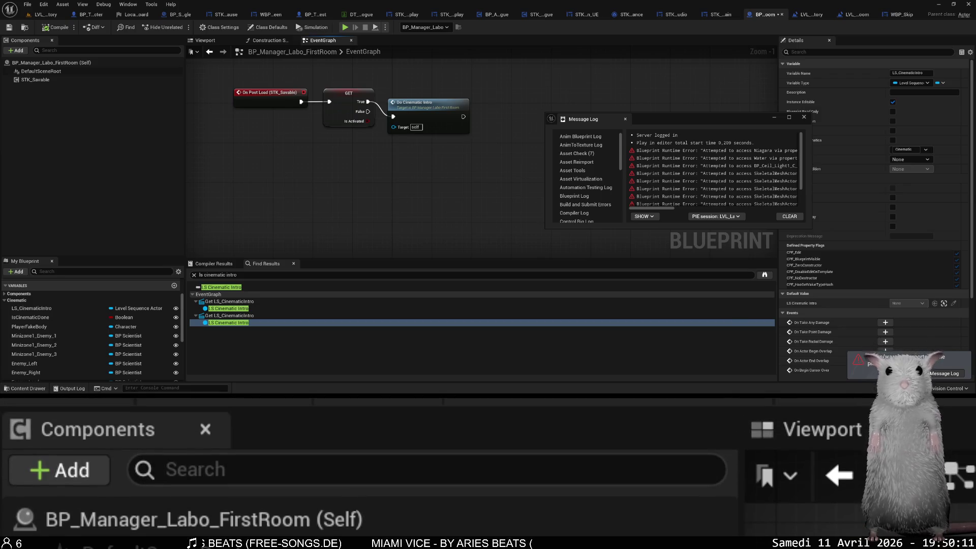
left_click(100, 538)
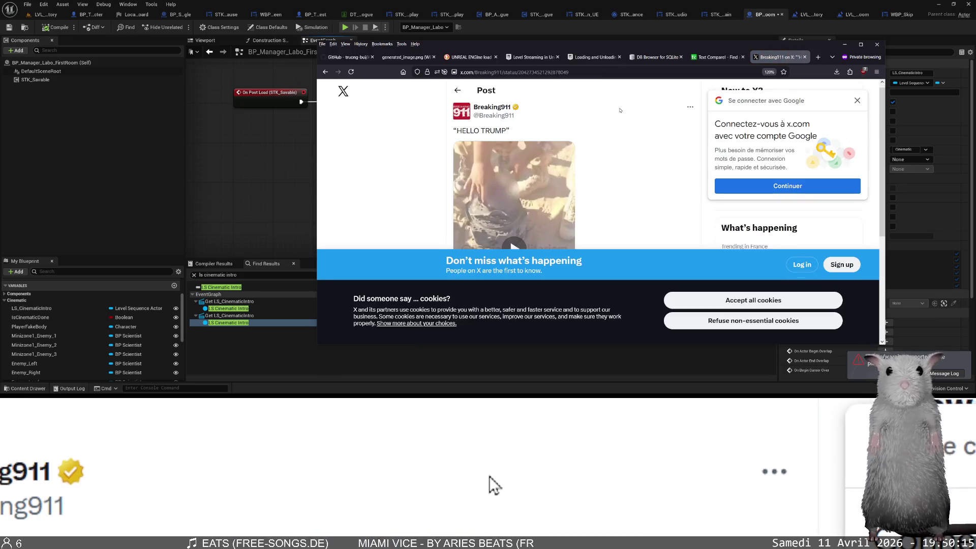
Maximize the browser and play, pause and rewind the post's video to replay it.
scroll(598, 154, "down", 3)
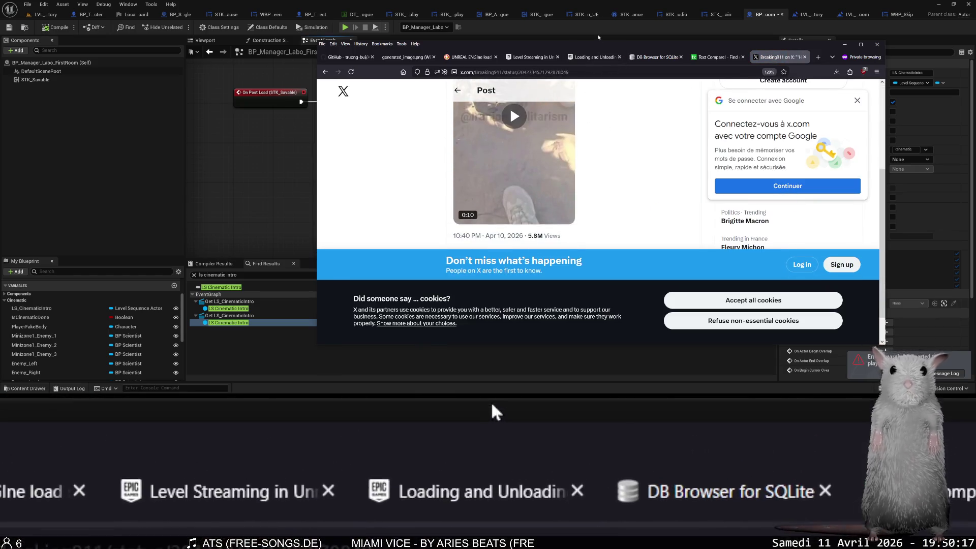
left_click_drag(597, 41, 597, 0)
left_click(512, 125)
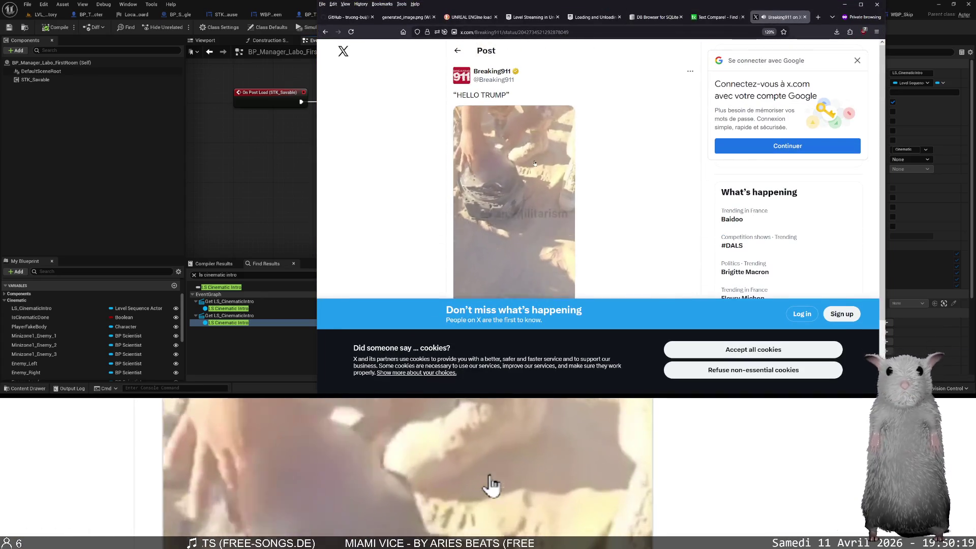
left_click(478, 256)
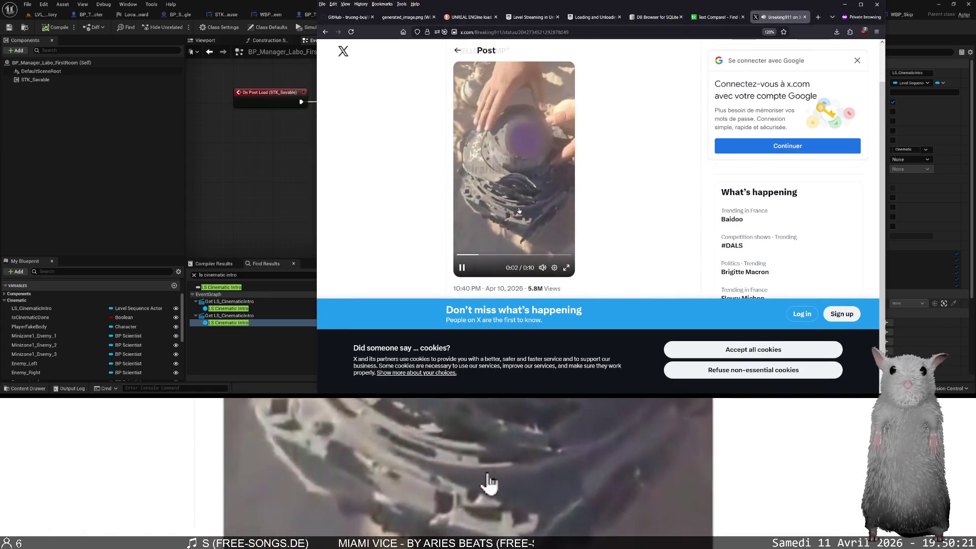
left_click_drag(477, 256, 401, 252)
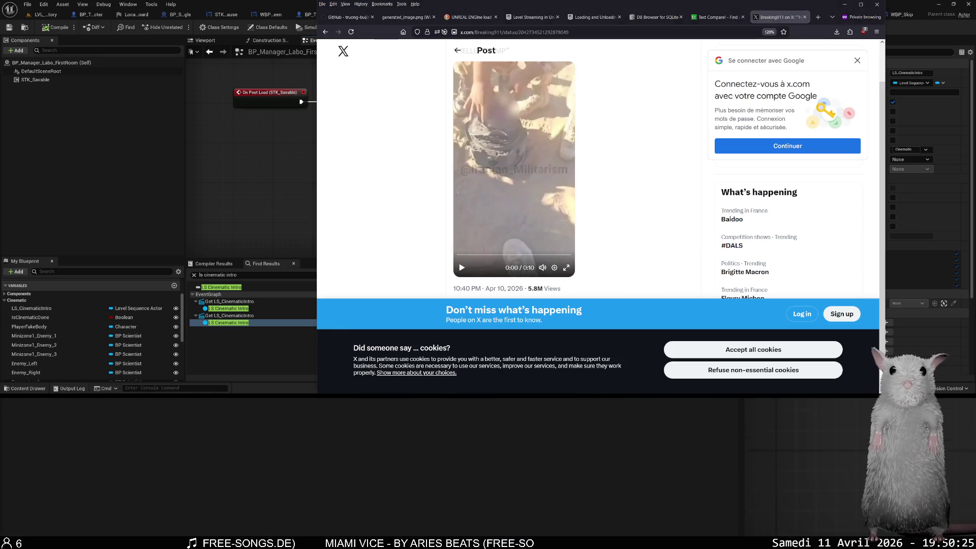
left_click(540, 230)
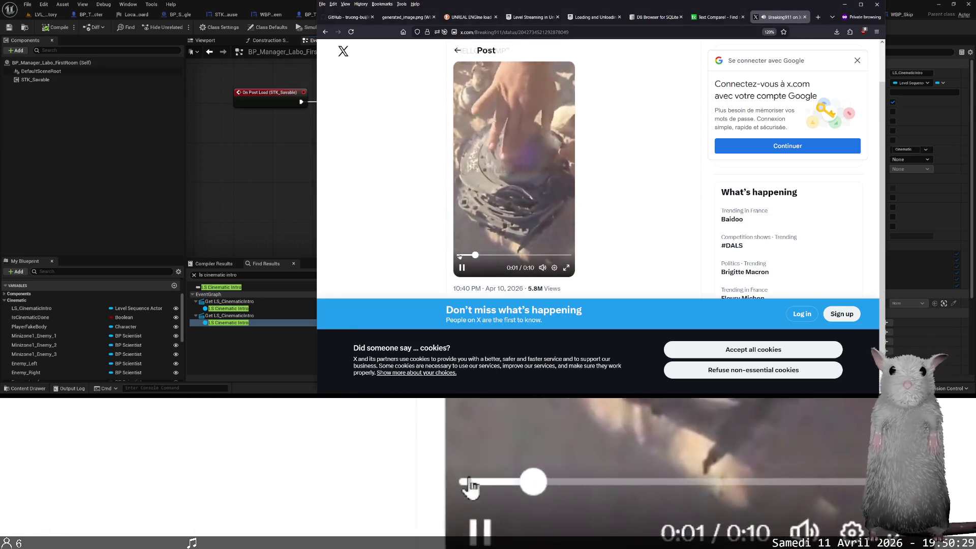
Close the post's tab and return to the Unreal editor.
mouse_move(542, 268)
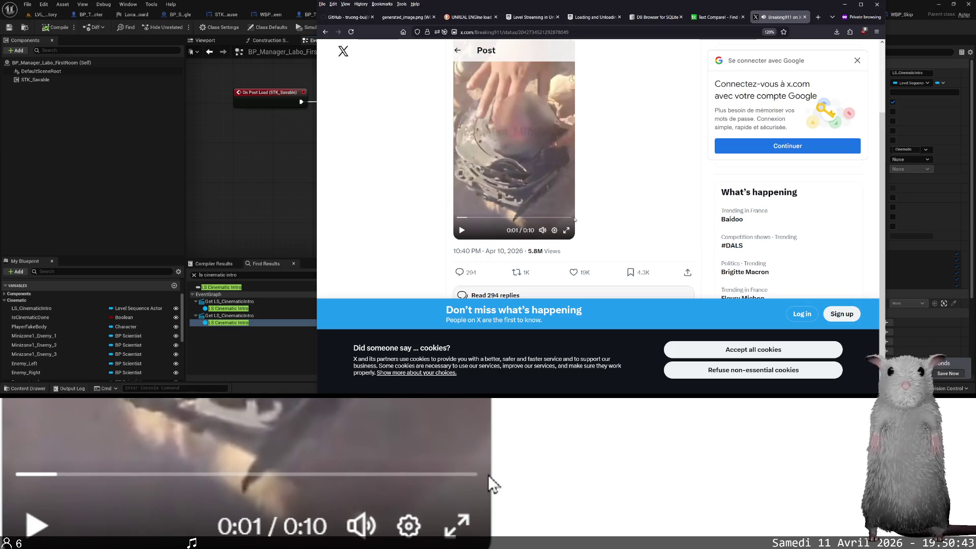
scroll(383, 157, "up", 3)
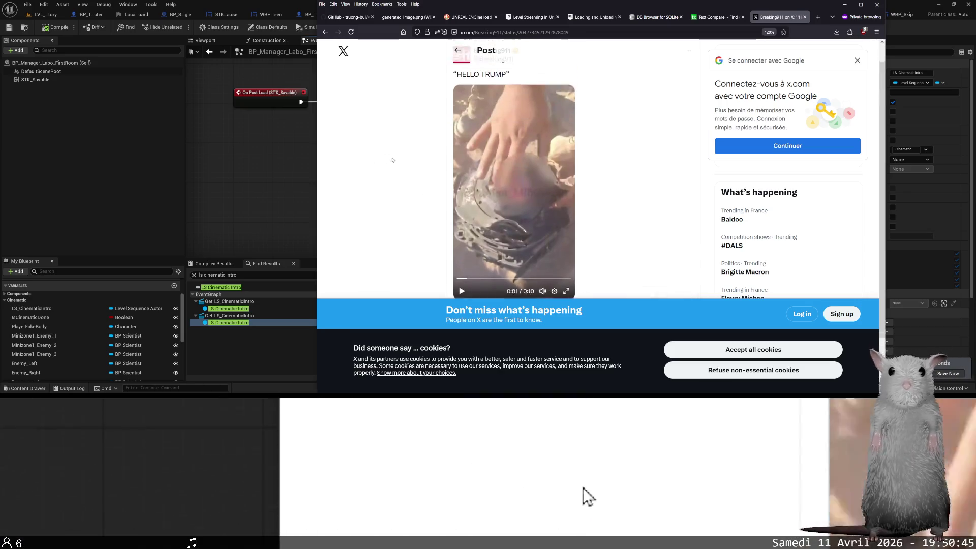
scroll(447, 171, "down", 3)
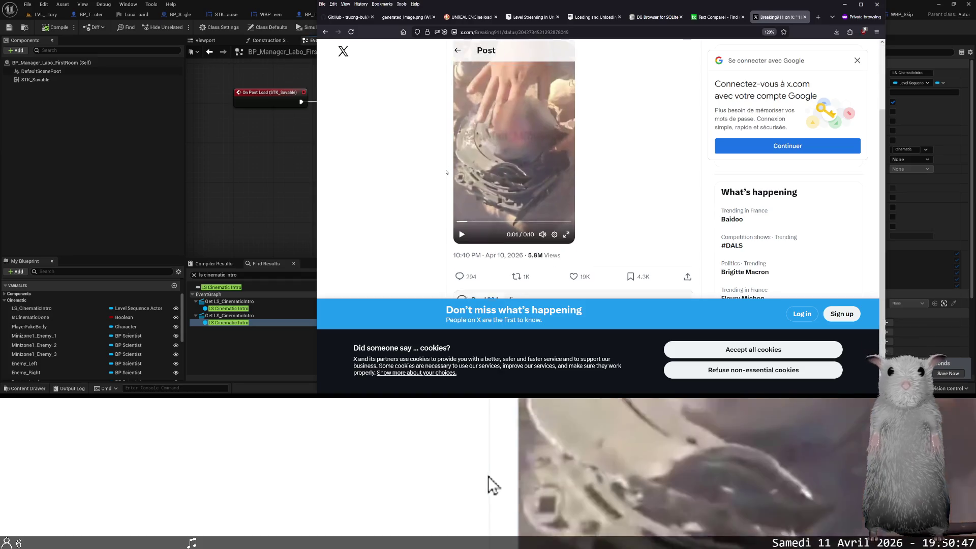
key("ctrl+w")
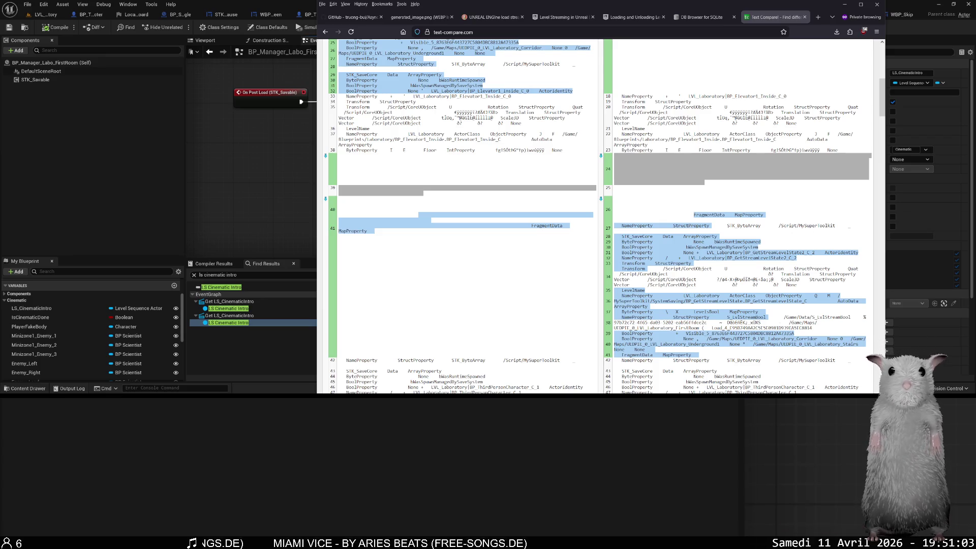
left_click(541, 440)
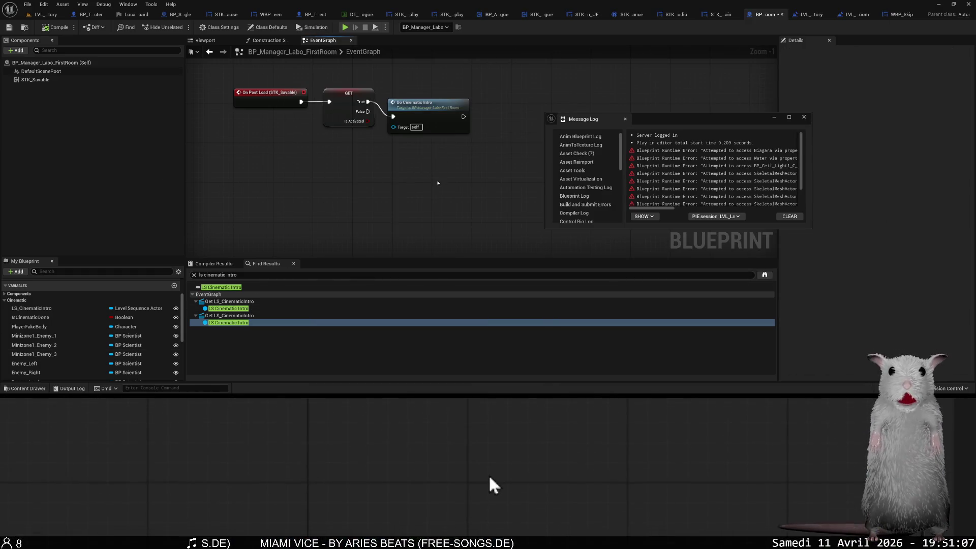
Move and enlarge the Message Log, scroll through its entries horizontally, then close it.
left_click_drag(438, 181, 321, 165)
left_click_drag(738, 118, 645, 77)
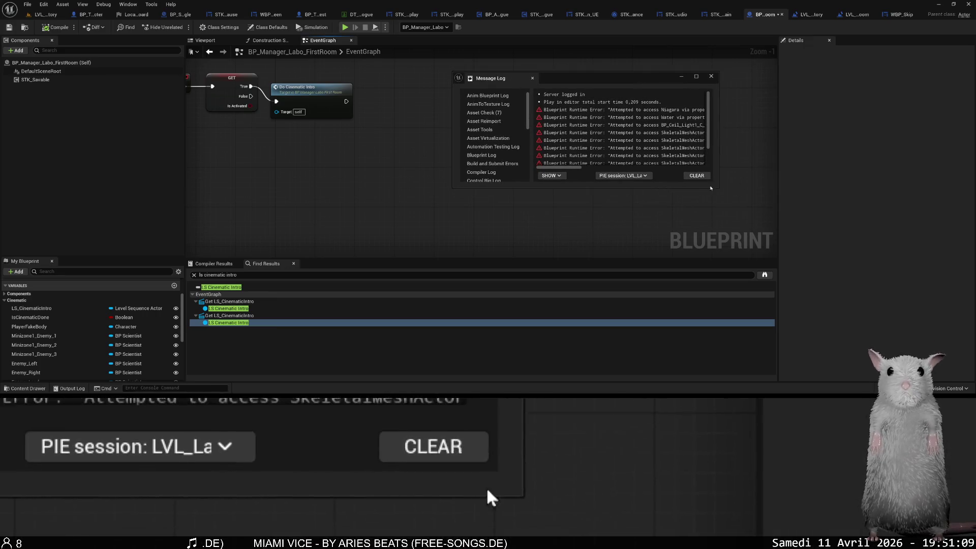
left_click_drag(718, 191, 913, 330)
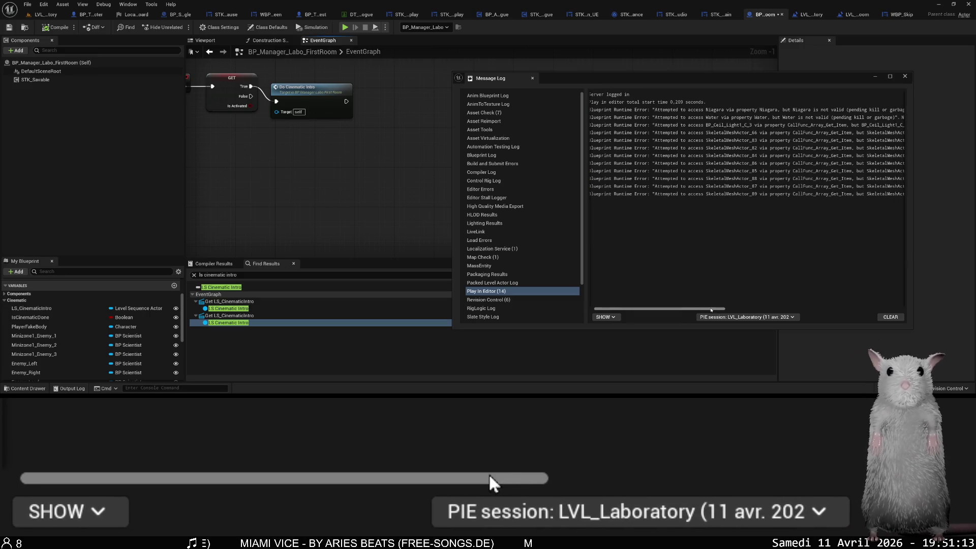
mouse_move(710, 309)
left_mouse_down()
mouse_move(769, 305)
mouse_move(699, 312)
left_mouse_up()
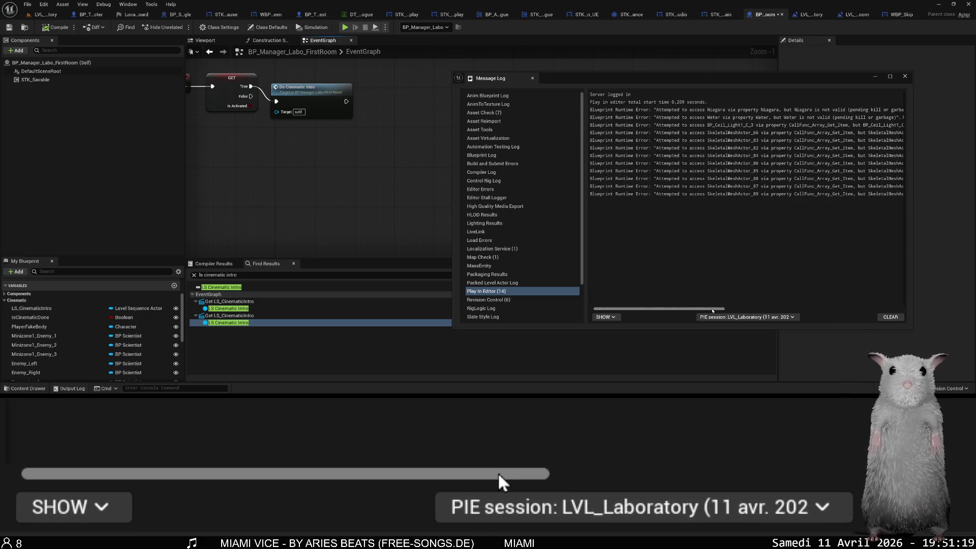
left_click_drag(712, 310, 723, 308)
left_click(906, 77)
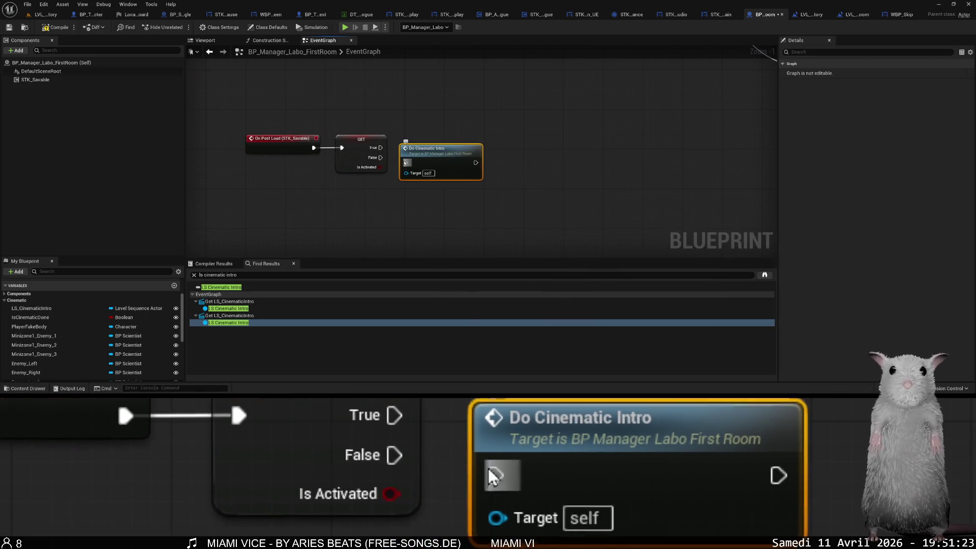
Playtest loading Save 42 (New Save), stop the preview, and switch to the LVL_Laboratory tab.
left_click(344, 27)
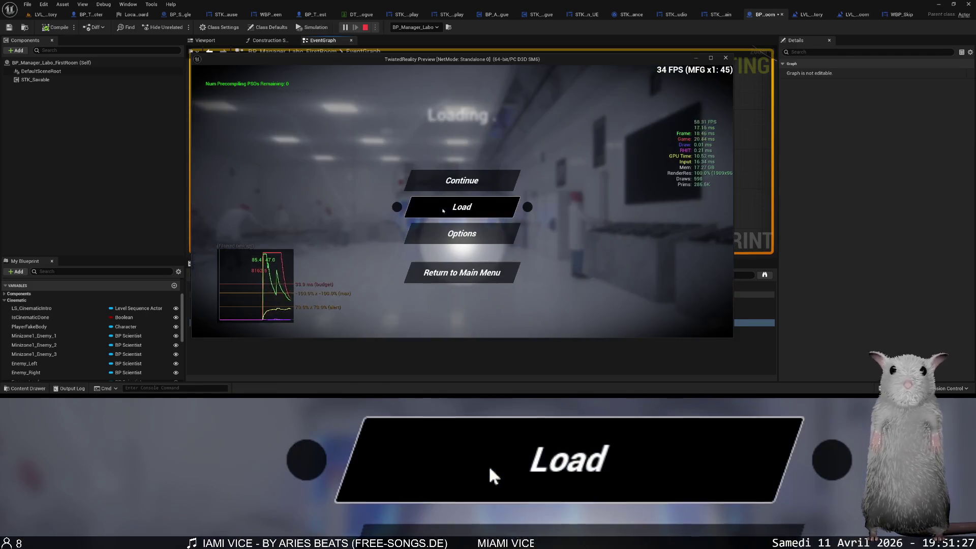
left_click(449, 210)
scroll(473, 236, "down", 1)
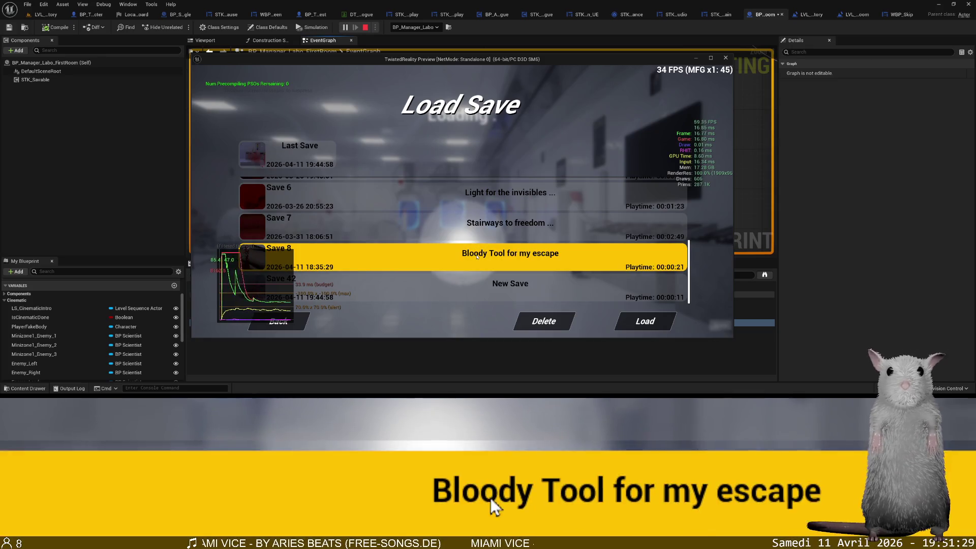
left_click(486, 299)
left_click(645, 321)
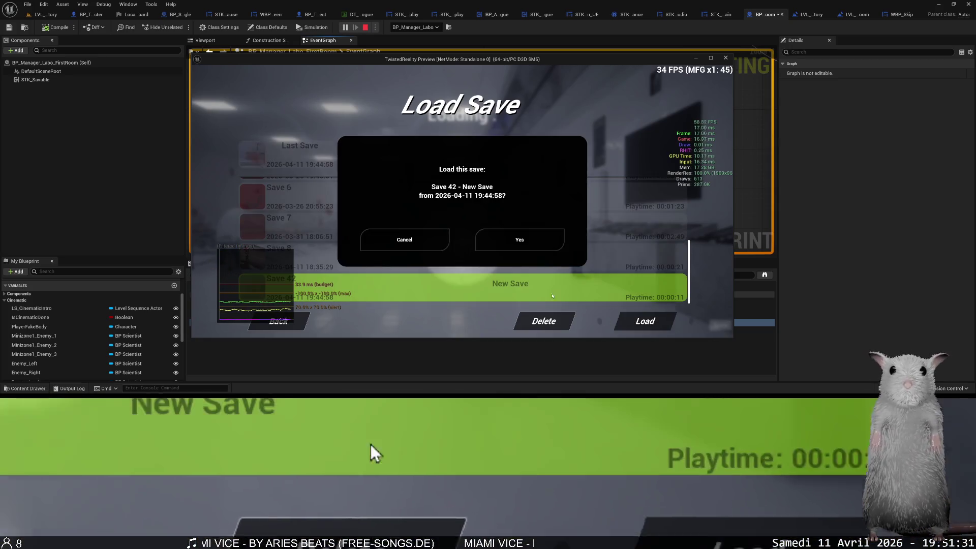
left_click(514, 243)
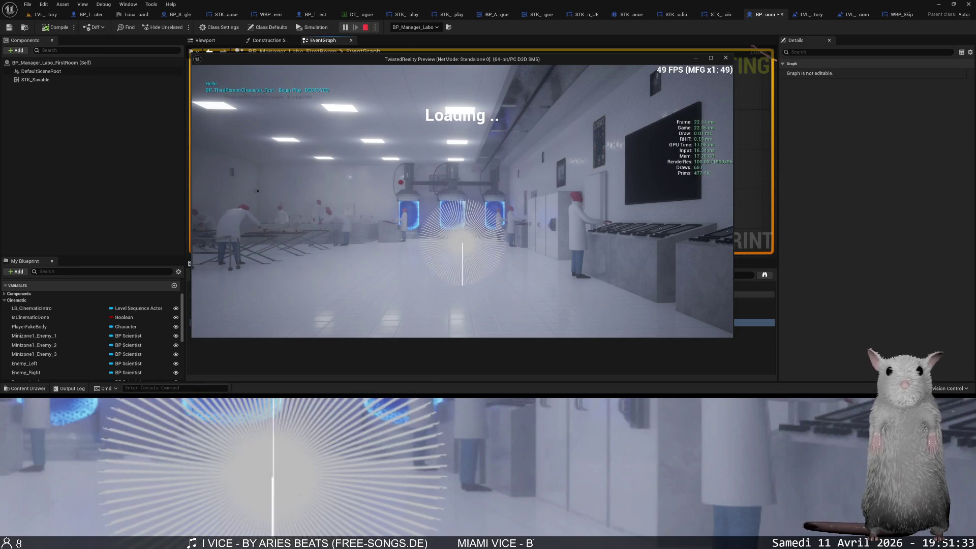
key("Escape")
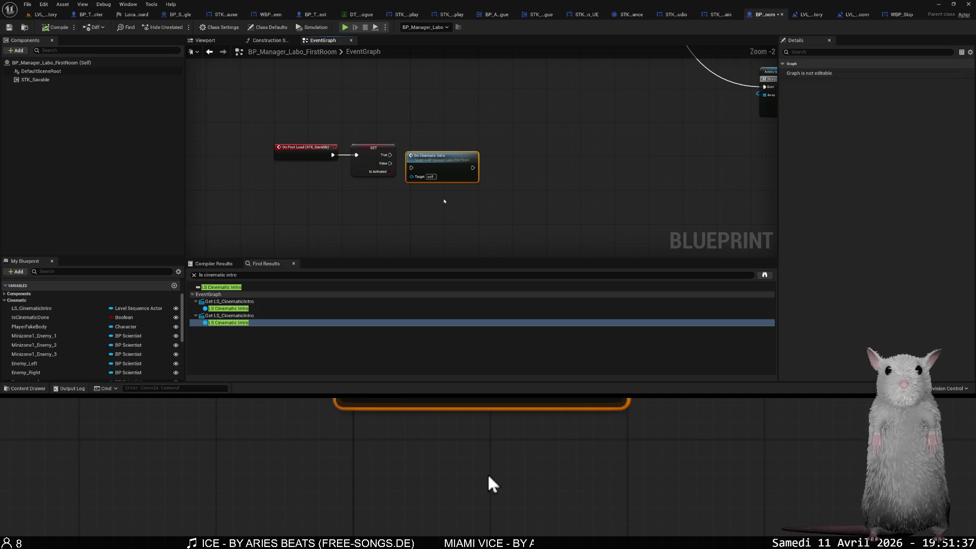
scroll(488, 239, "down", 5)
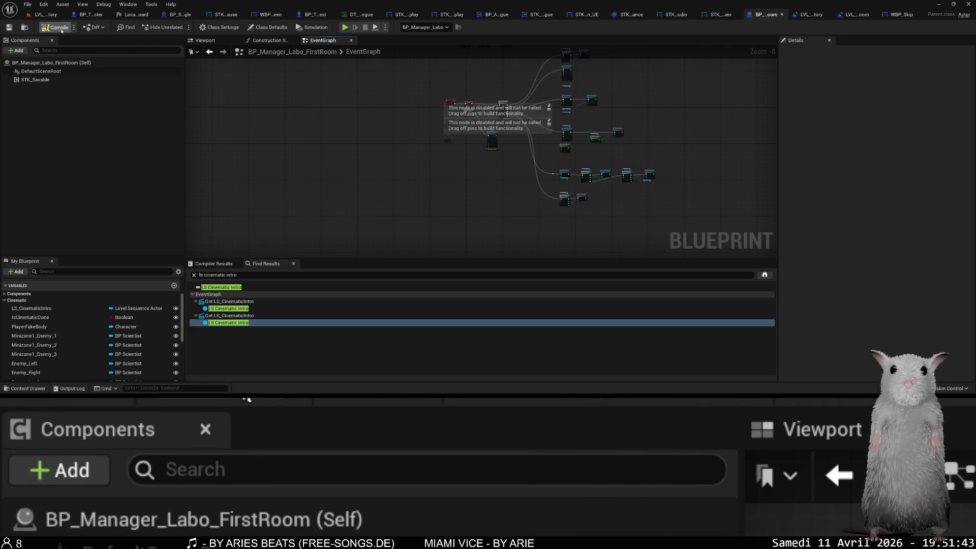
left_click(49, 16)
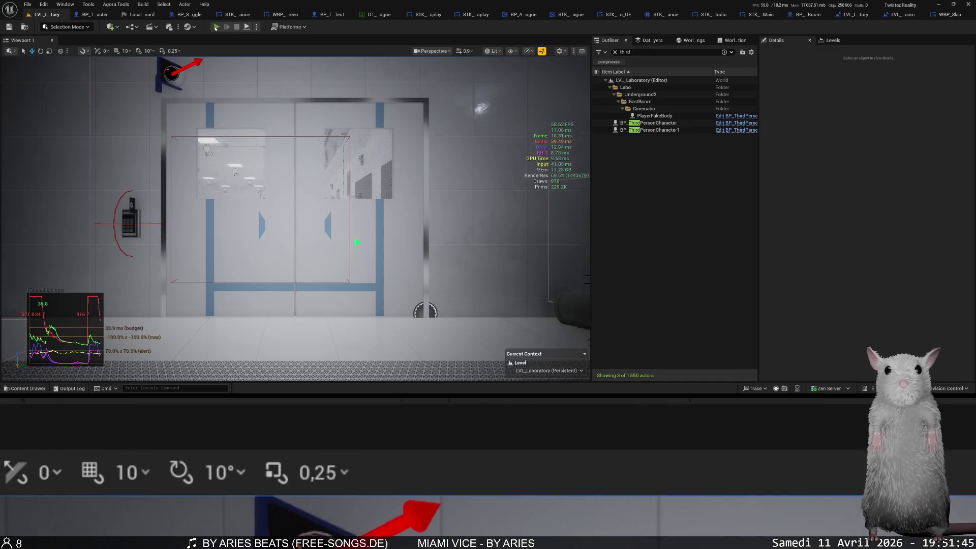
Playtest the laboratory level by loading Save 8 from the pause menu, then stop.
left_click(216, 27)
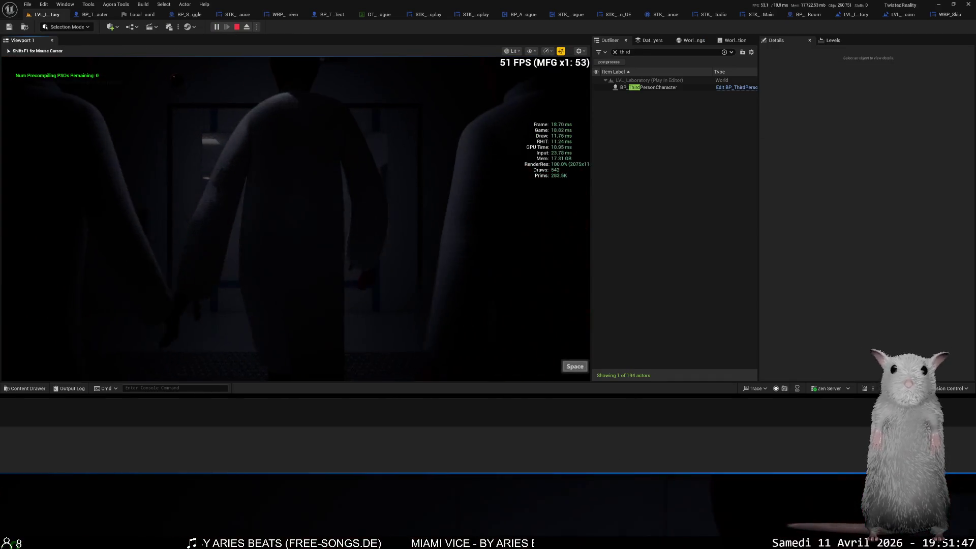
key("Escape")
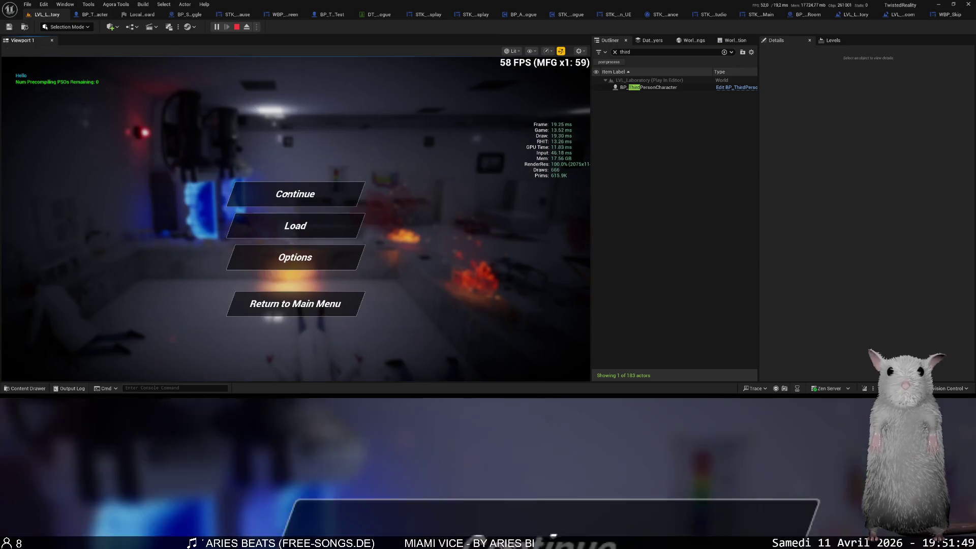
left_click(294, 225)
scroll(336, 277, "down", 5)
left_click(336, 277)
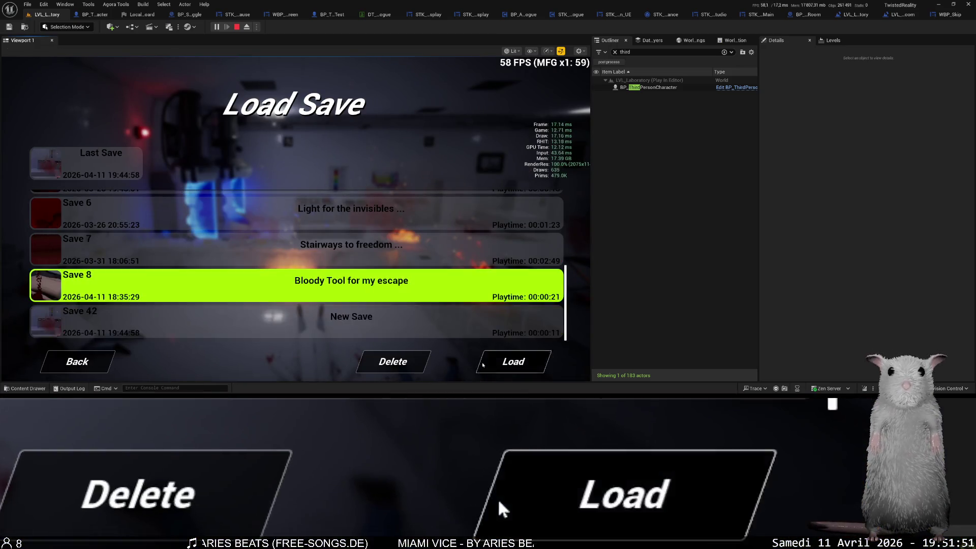
left_click(513, 361)
left_click(363, 264)
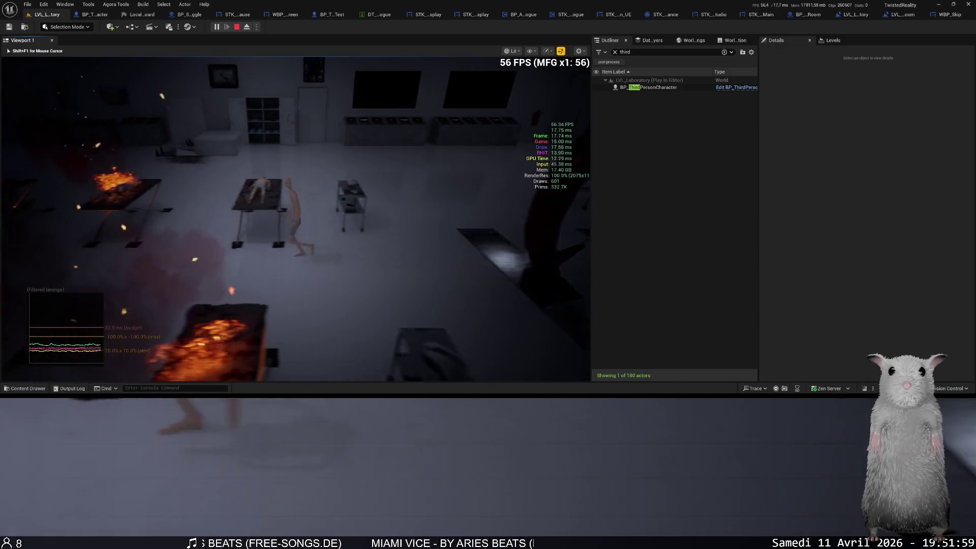
left_click(376, 269)
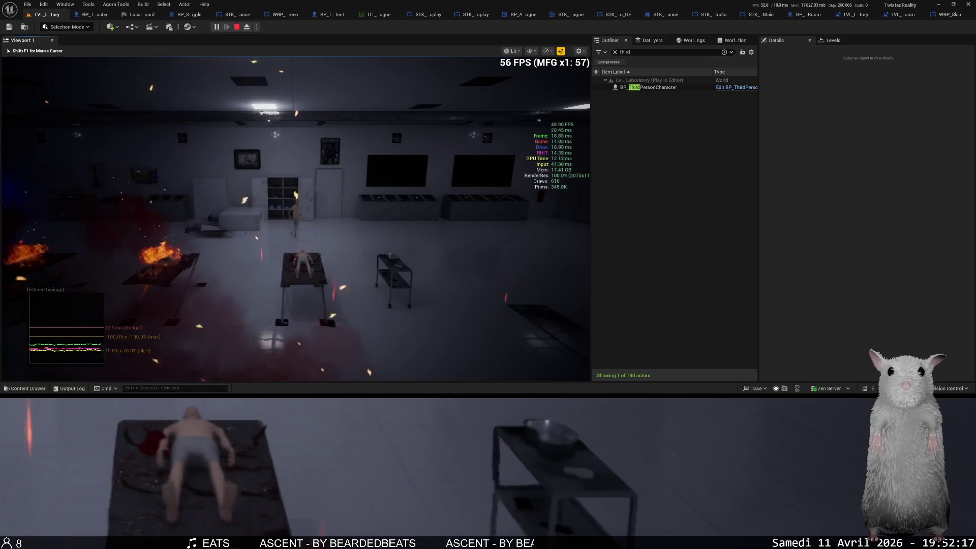
key("Escape")
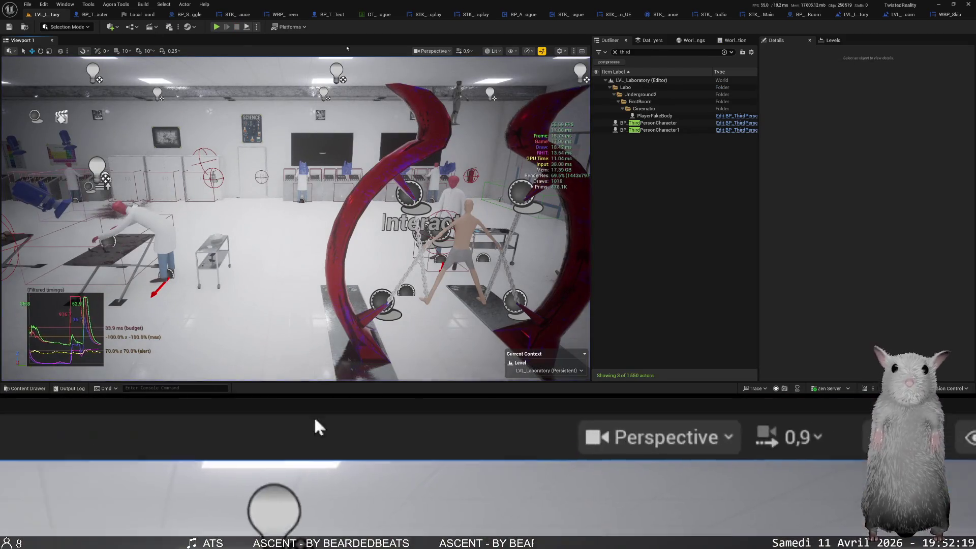
Open LVL_SplashScreen from File > Recent Levels.
left_click(87, 27)
left_click(27, 4)
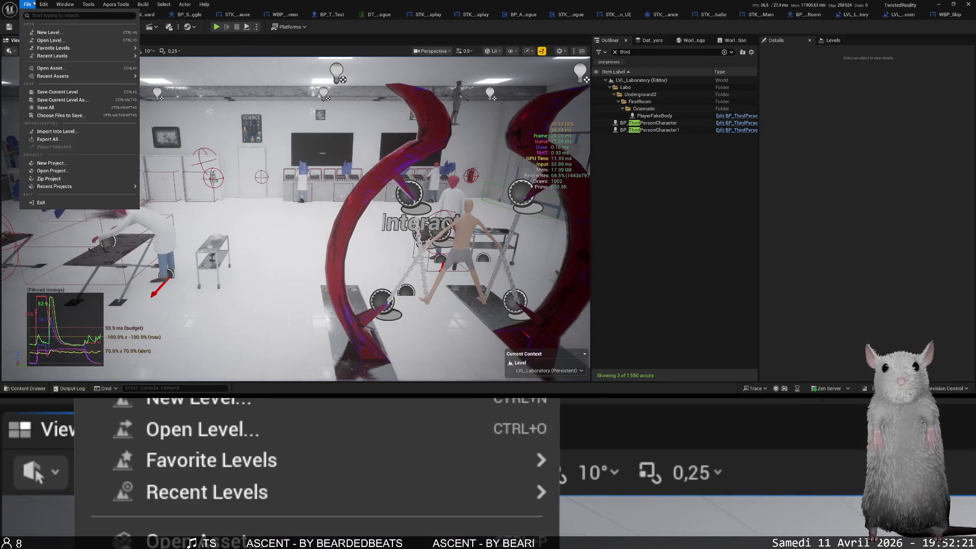
mouse_move(83, 56)
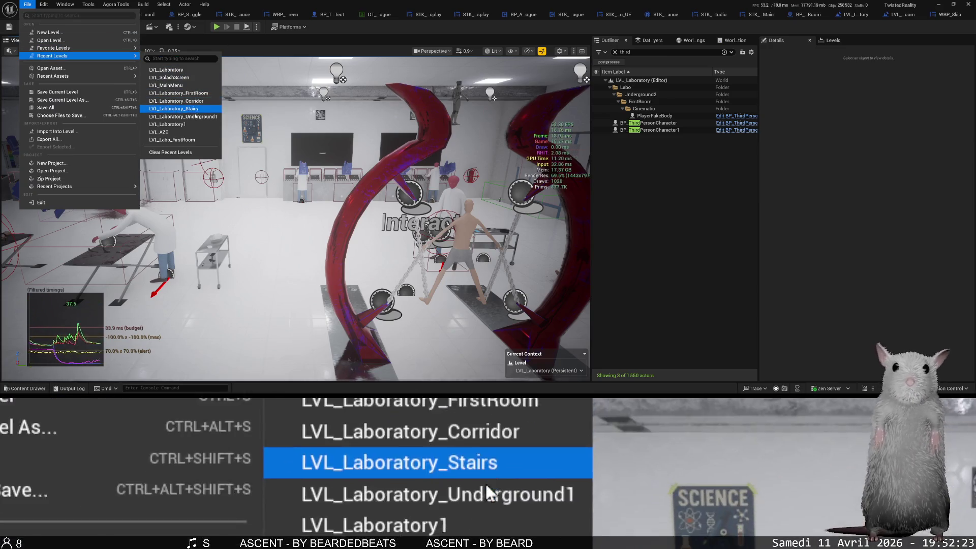
left_click(186, 78)
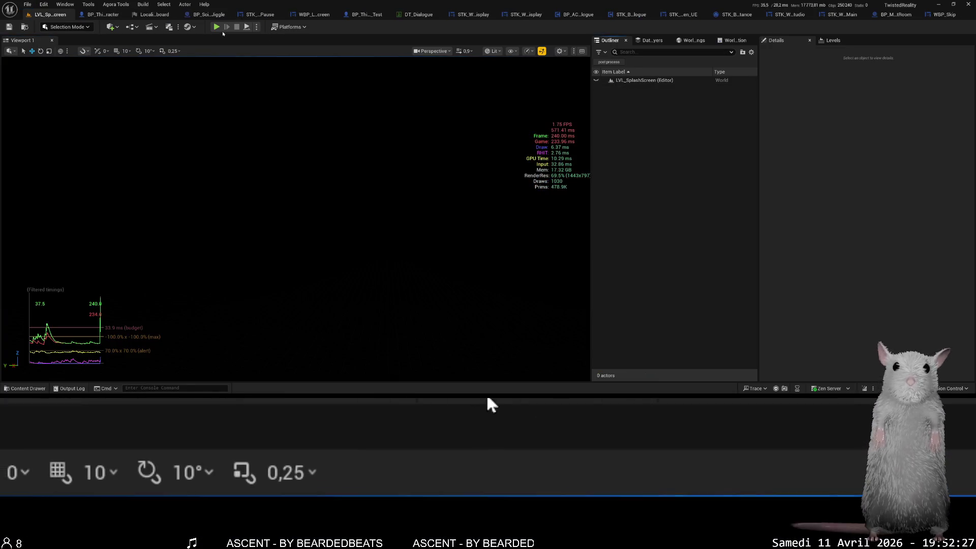
Play LVL_SplashScreen with Alt+P, choose New Game in the title menu, then stop.
key("alt+p")
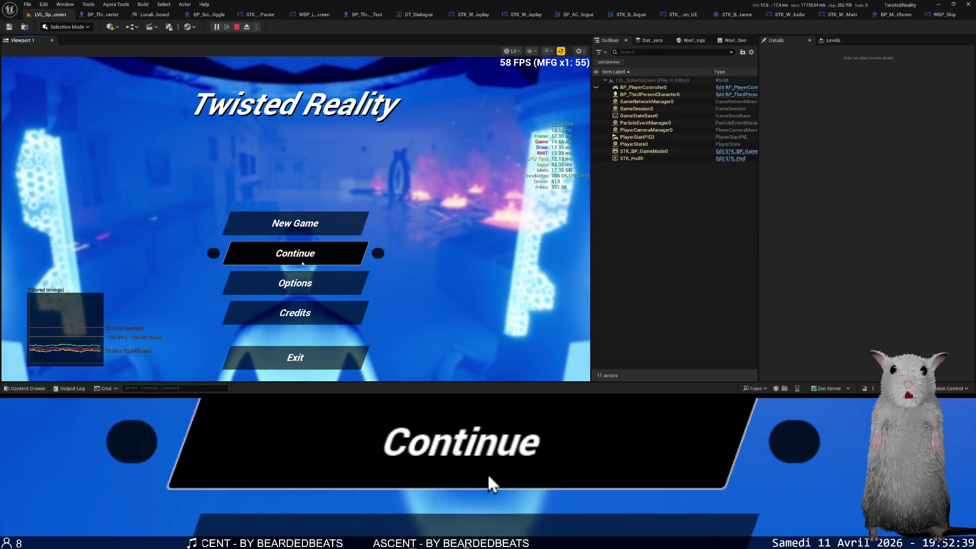
left_click(323, 228)
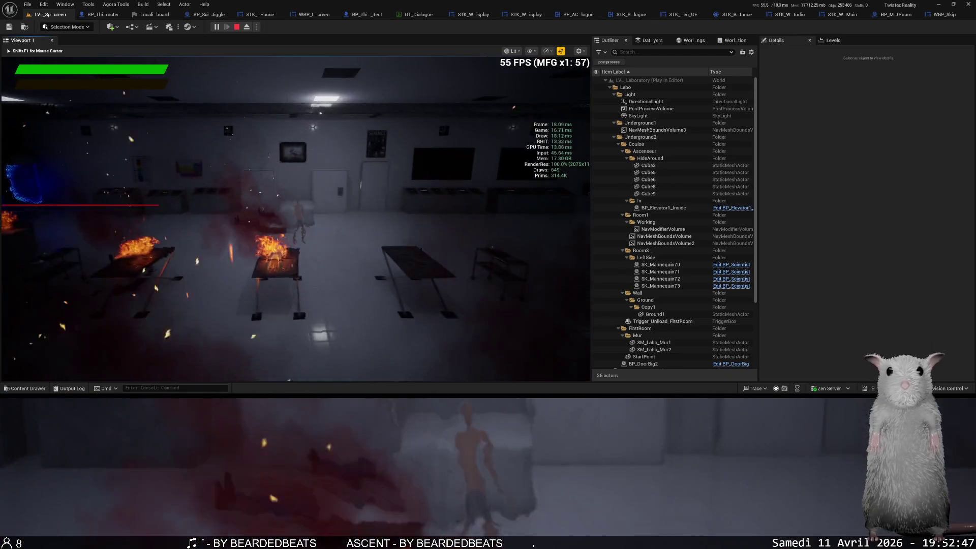
key("Escape")
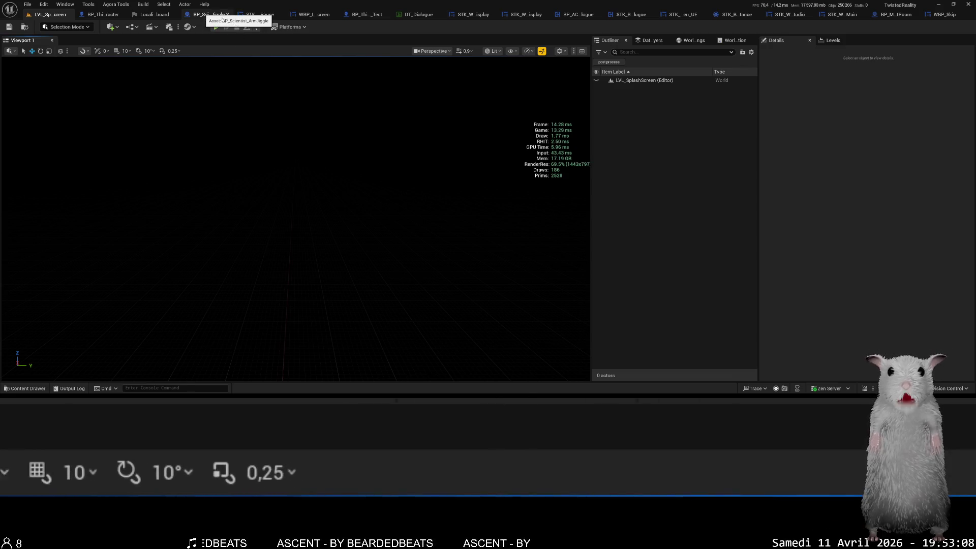
Close the BP_Scientist_ArmJiggle, STK_WBP_MenuPause, widget, BP_ThirdPersonCharacter_Test and DT_Dialogue editor tabs.
middle_click(222, 18)
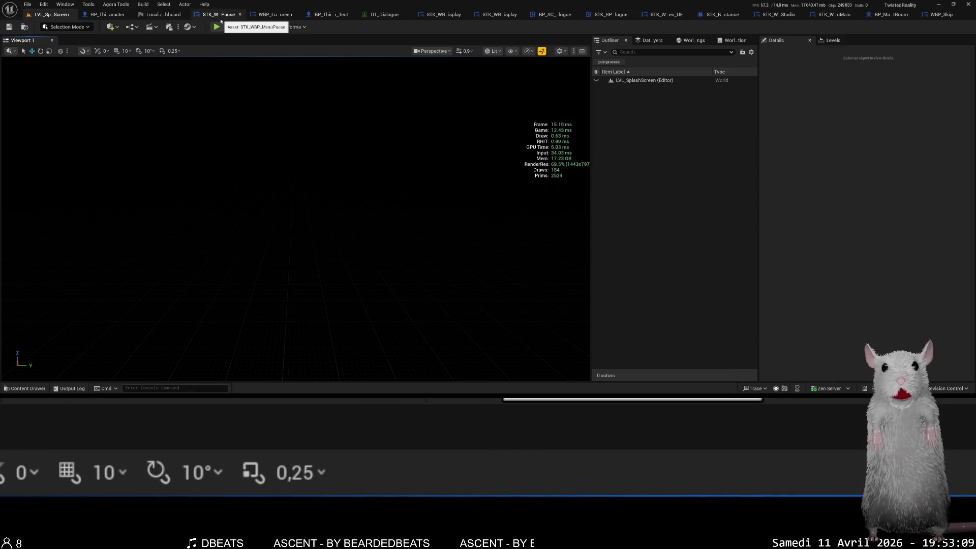
middle_click(242, 19)
middle_click(229, 20)
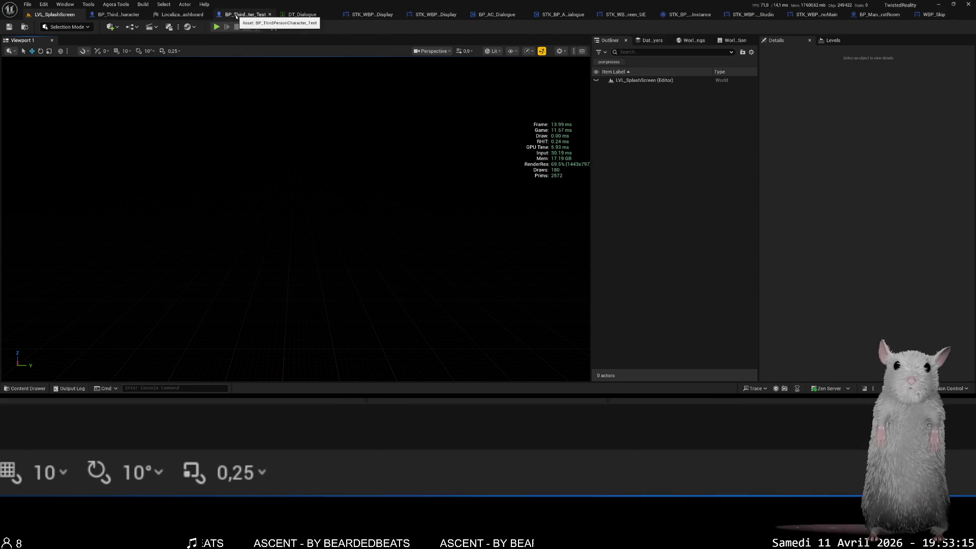
middle_click(238, 18)
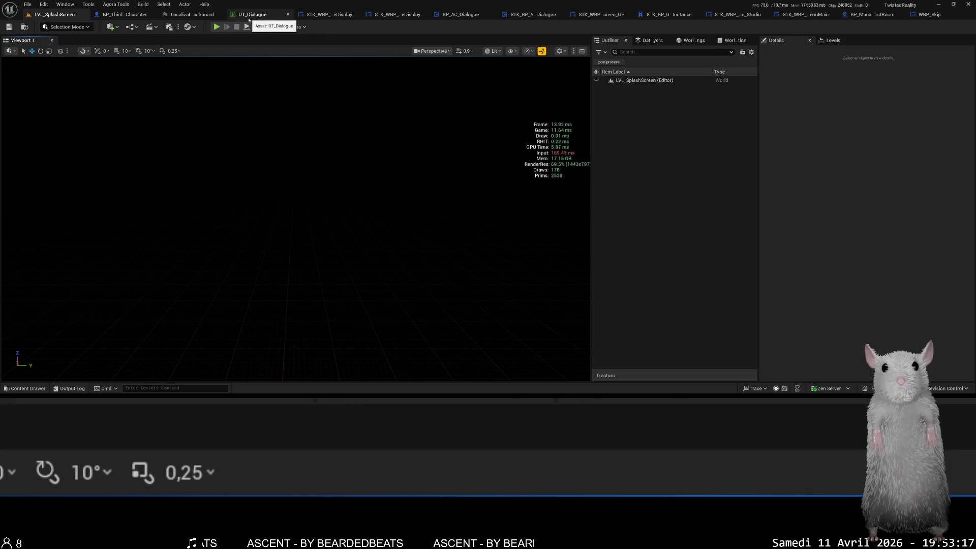
middle_click(249, 18)
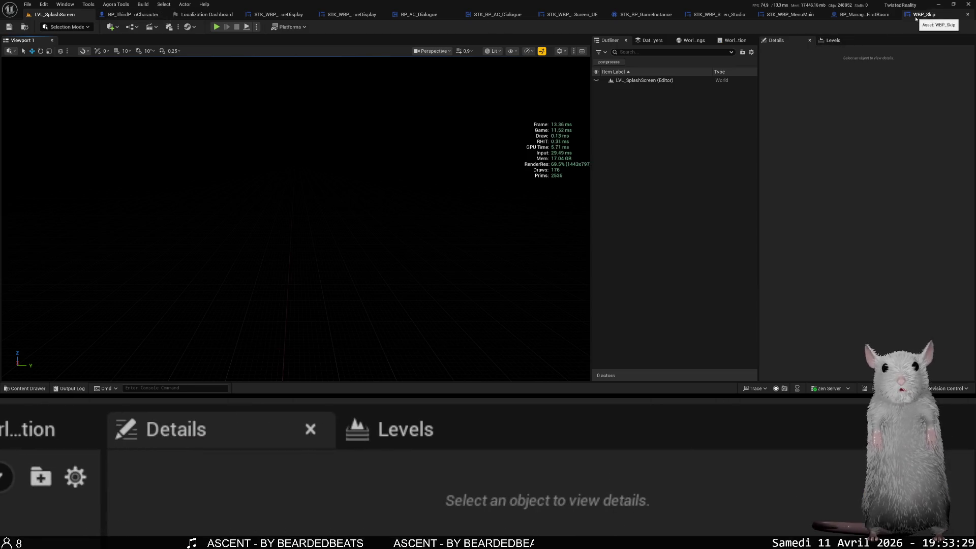
left_click(27, 4)
Reopen LVL_Laboratory from Recent Levels and pan across the laboratory scene.
mouse_move(109, 55)
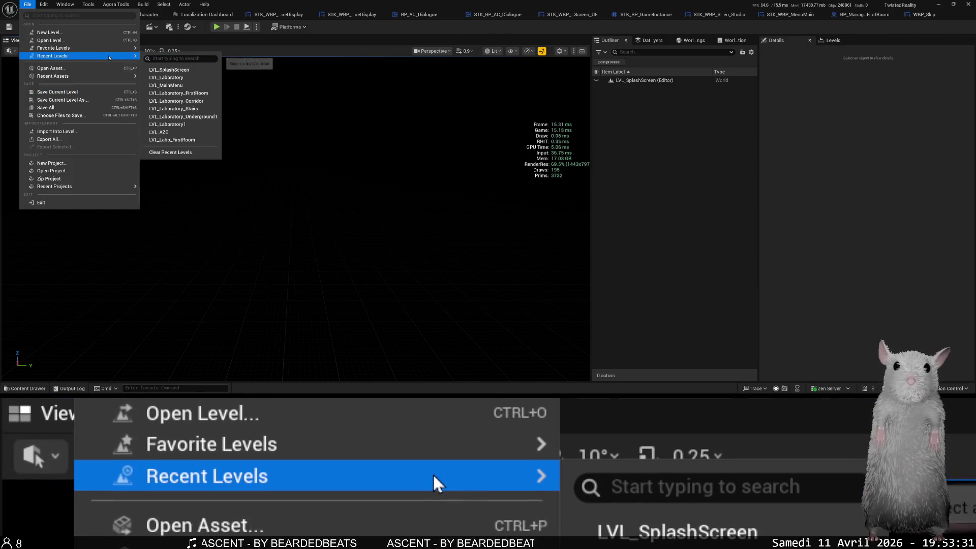
left_click(185, 84)
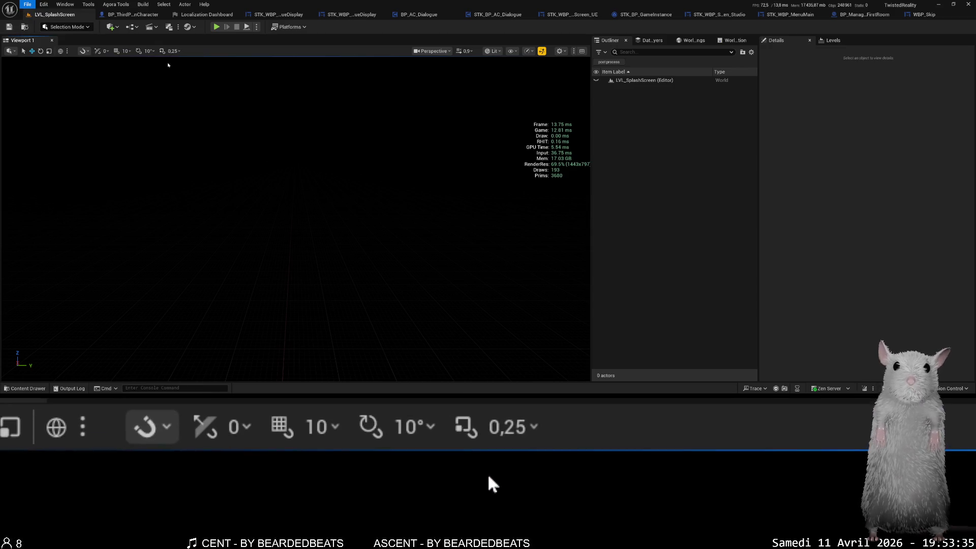
left_click_drag(169, 61, 301, 197)
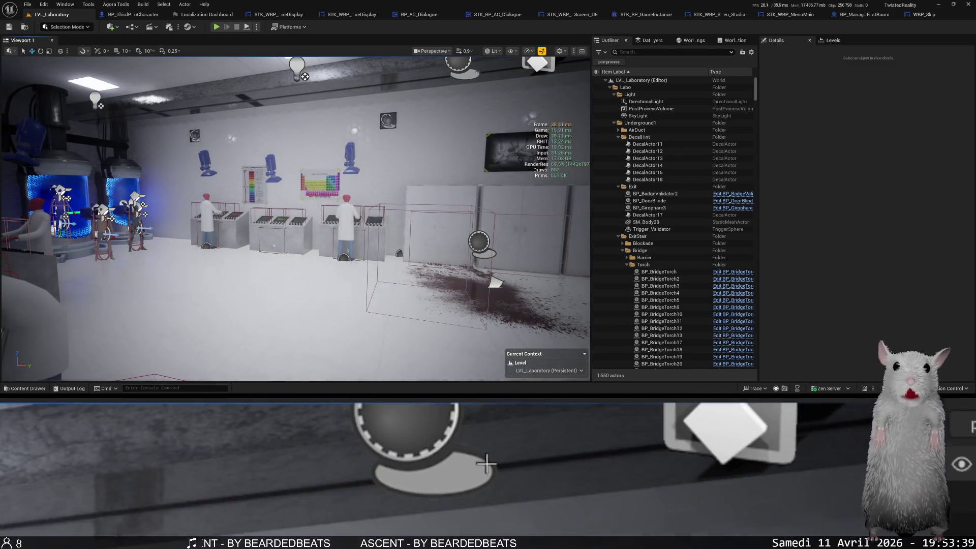
Open BP_Manager_Labo_FirstRoom from its scene actor and zoom into the LS_CinematicIntro Play nodes.
left_click(469, 74)
key("ctrl+b")
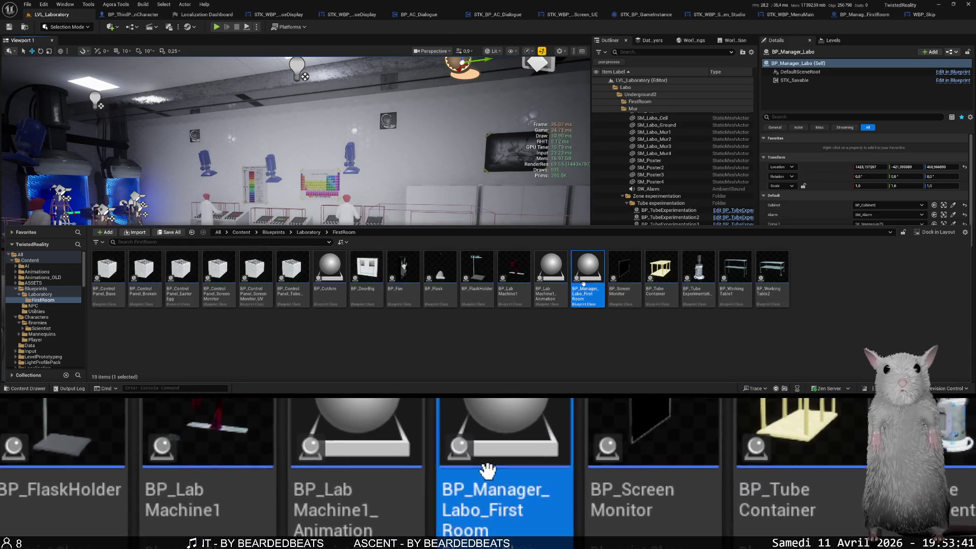
double_click(588, 269)
scroll(503, 183, "up", 4)
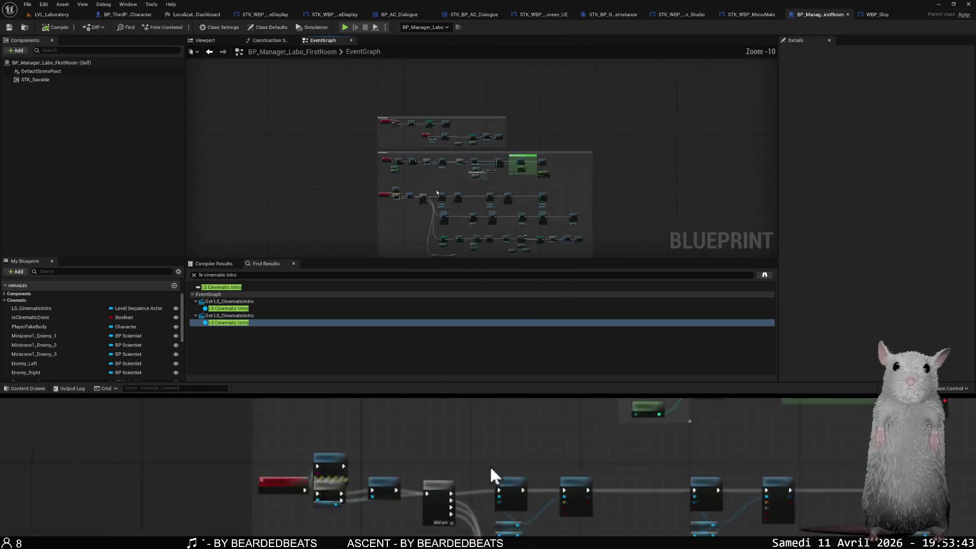
scroll(356, 102, "up", 3)
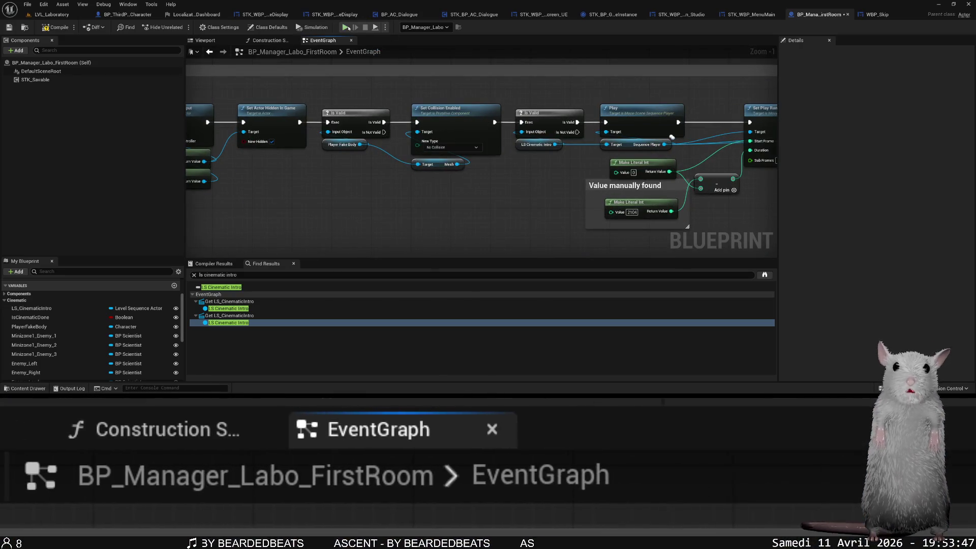
Launch a standalone playtest, load Save 8 and confirm Yes, then stop with Esc.
left_click(345, 27)
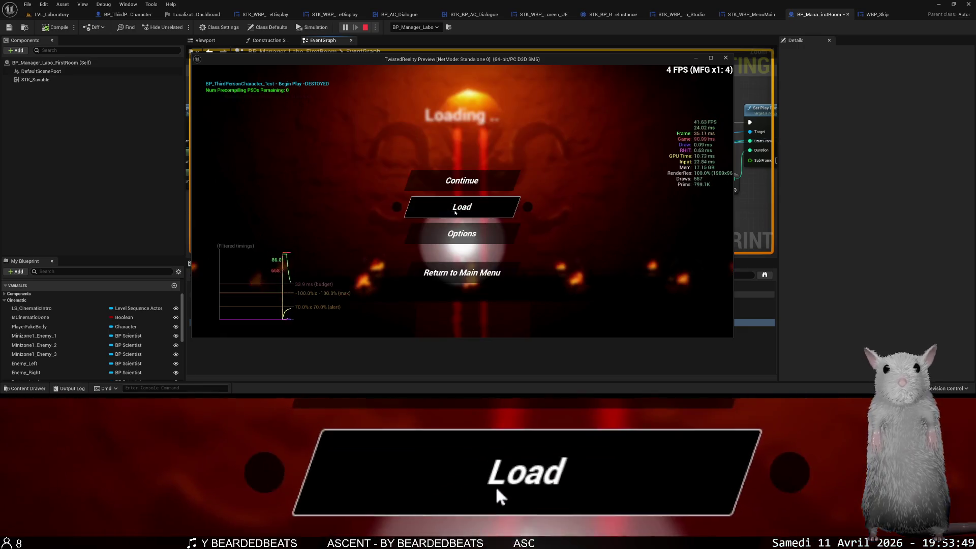
left_click(461, 207)
left_click(458, 254)
left_click(643, 321)
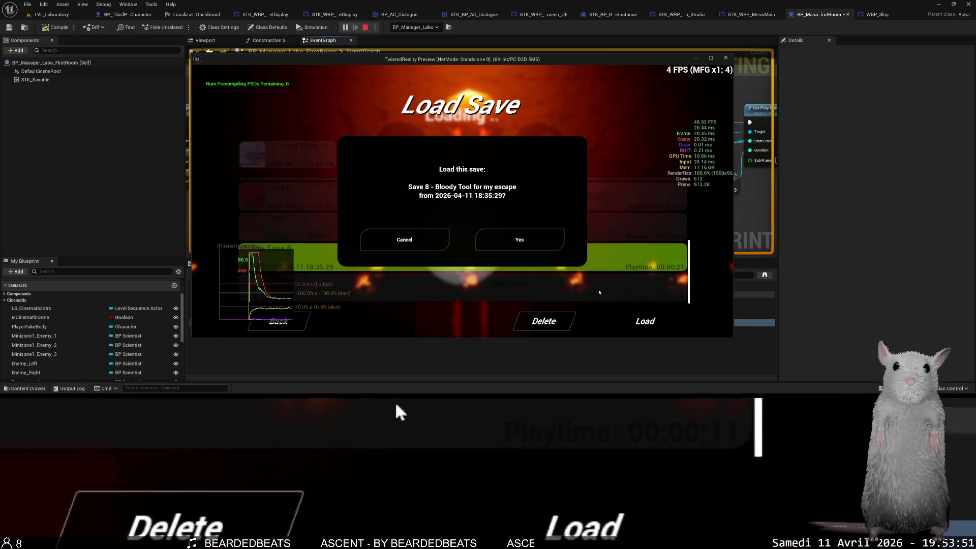
left_click(510, 239)
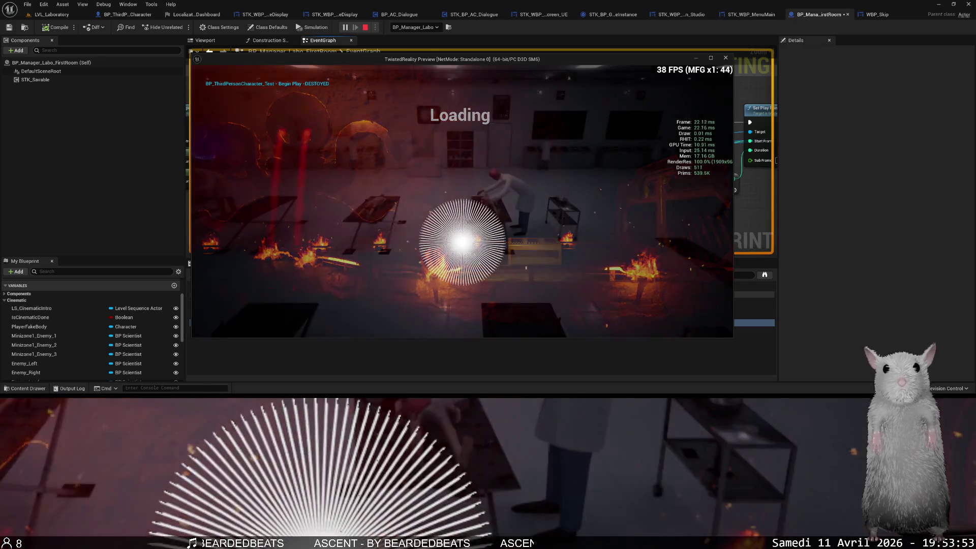
key("Escape")
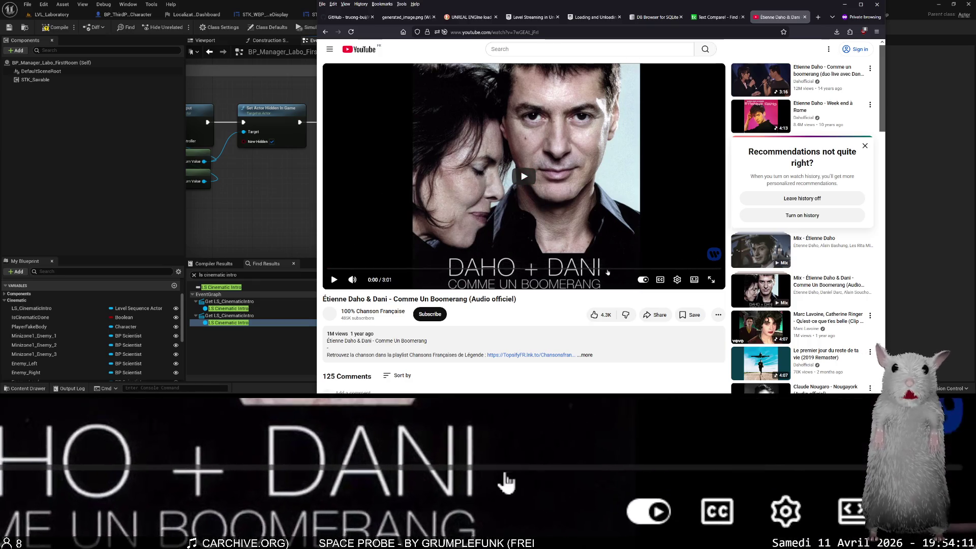
Play the YouTube song video and skip ahead to around 0:34.
left_click(334, 280)
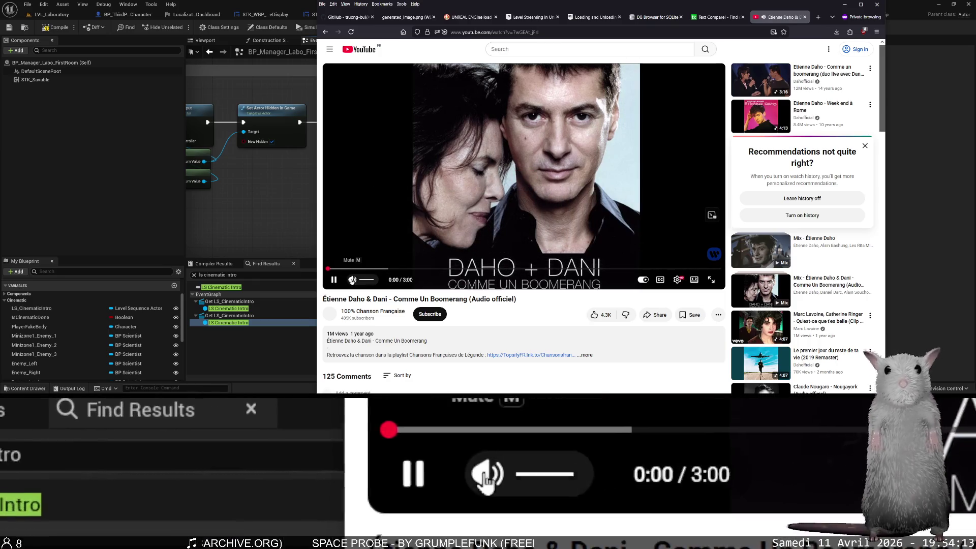
left_click(369, 268)
left_click(401, 268)
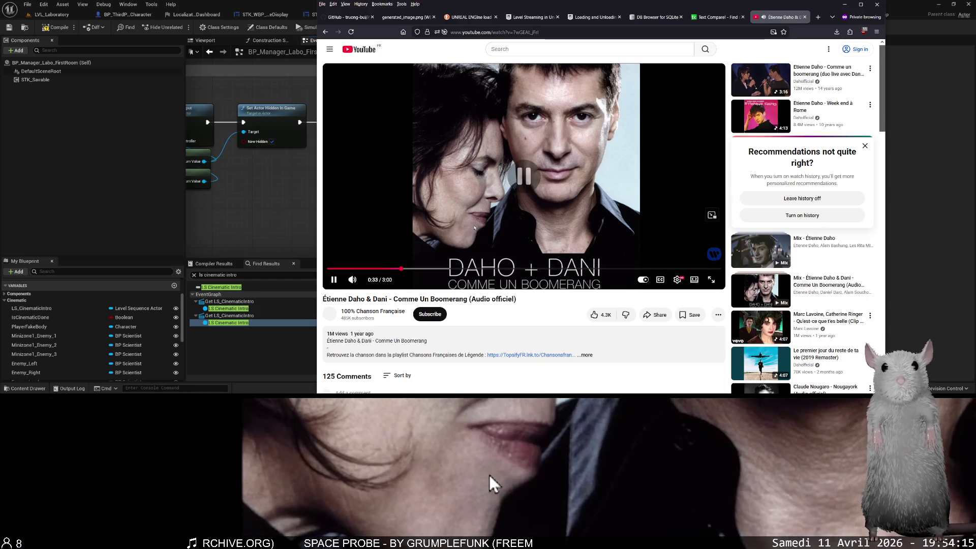
left_click(459, 223)
Close the YouTube and Text Compare tabs and switch back to the Unreal editor.
key("ctrl+w")
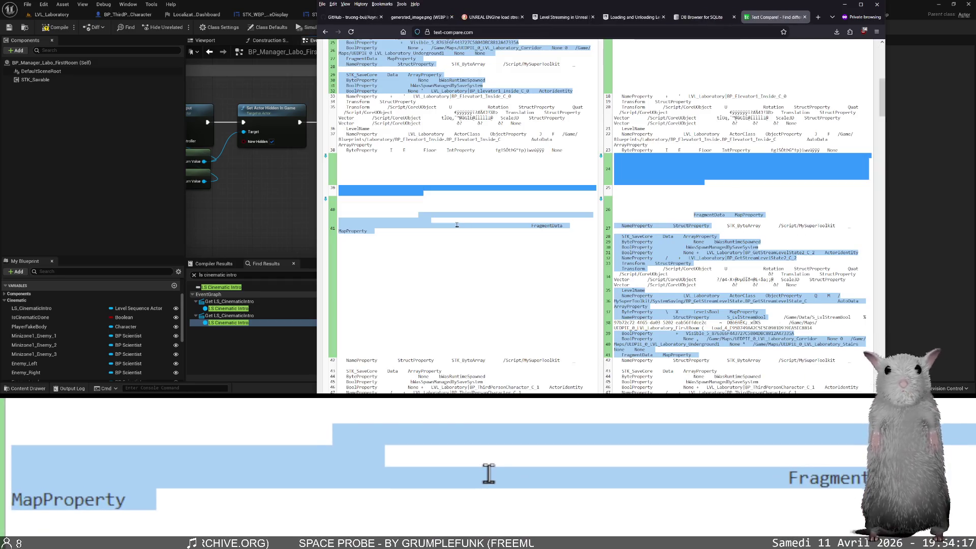
key("ctrl+w")
key("alt+Tab")
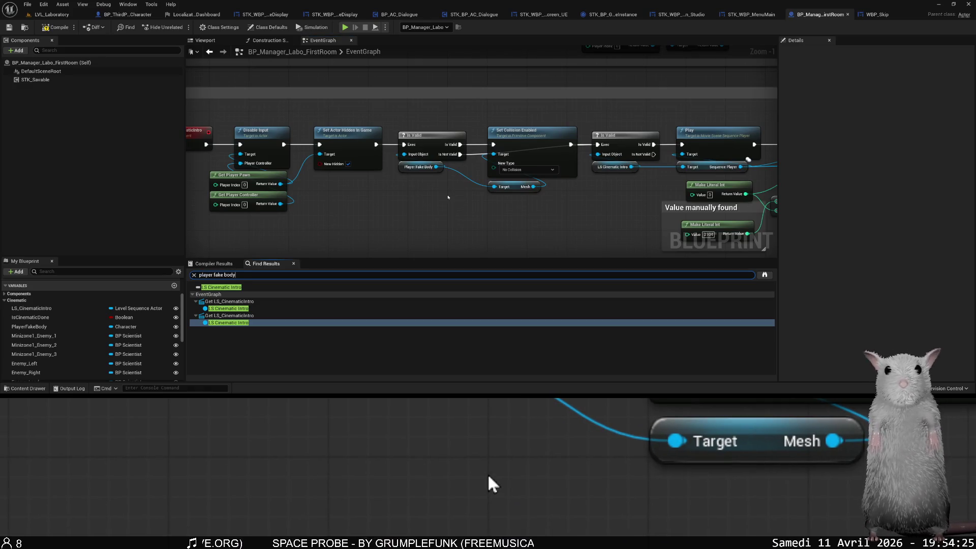
Search the blueprint for 'player fake body' and visit both Get PlayerFakeBody results.
key("Return")
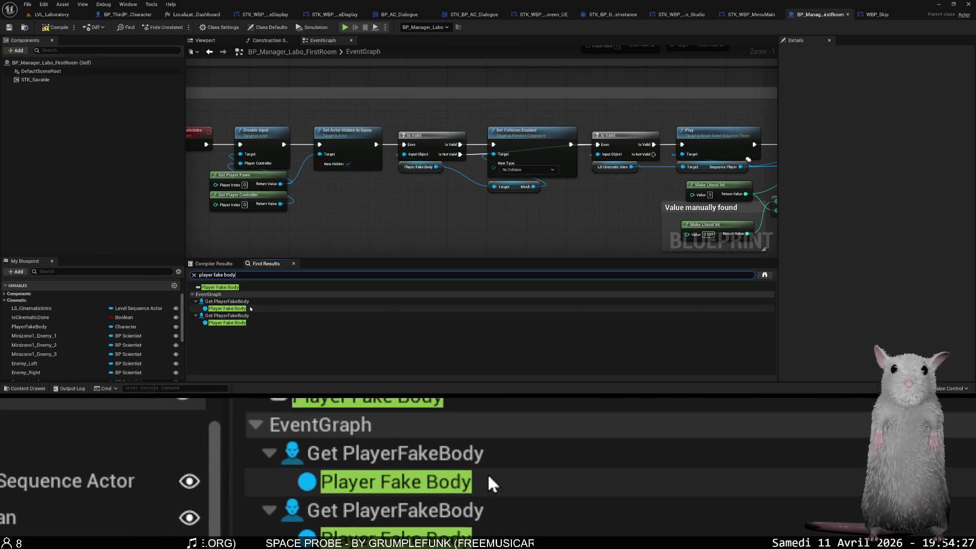
left_click(250, 308)
left_click(250, 315)
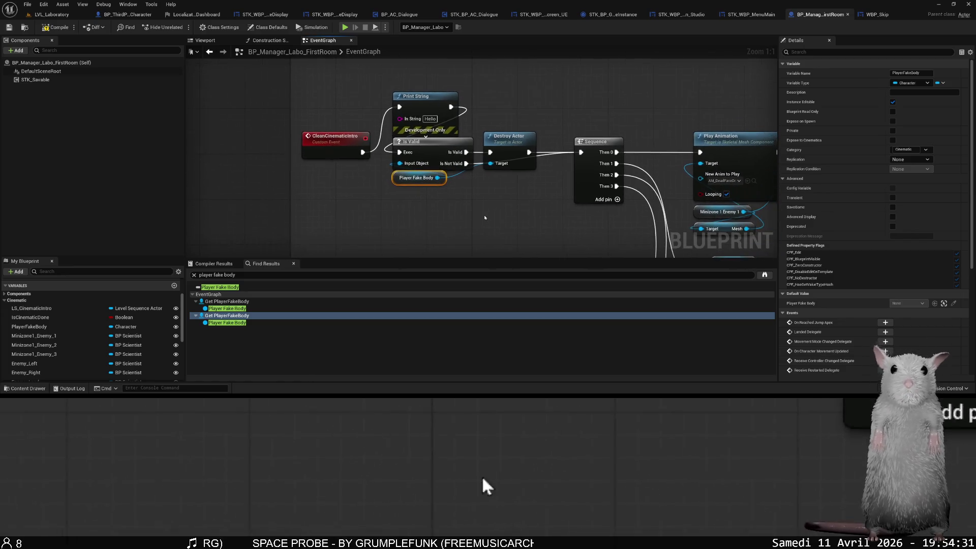
Delete the Print String debug node, survey nearby nodes, and return to LVL_Laboratory.
left_click(440, 109)
key("Delete")
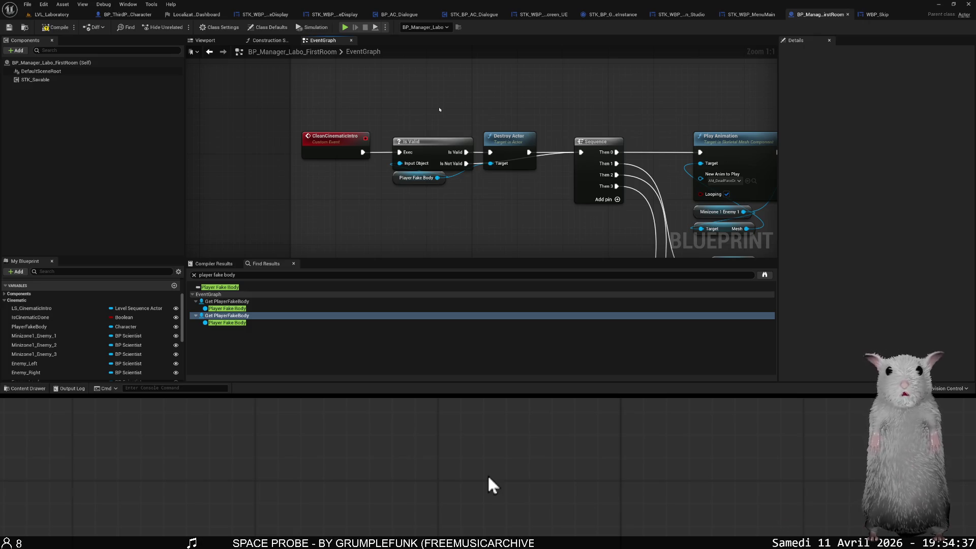
mouse_move(440, 109)
left_mouse_down()
mouse_move(451, 100)
mouse_move(392, 116)
left_mouse_up()
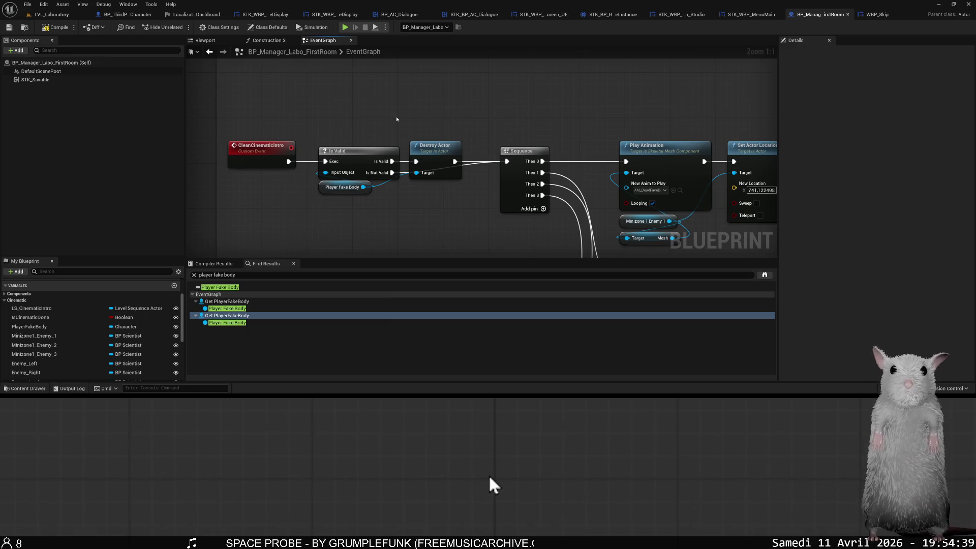
scroll(531, 106, "down", 3)
left_click_drag(531, 106, 493, 148)
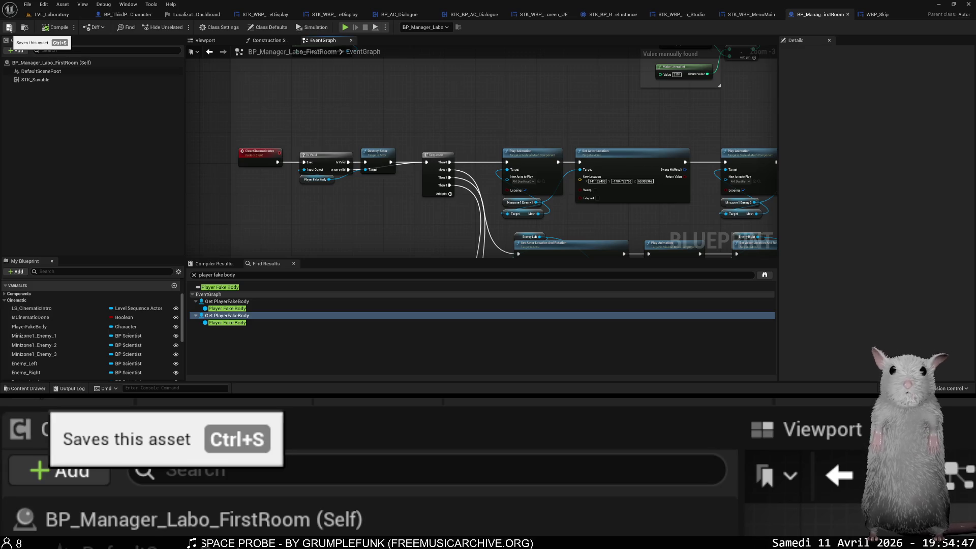
left_click(50, 15)
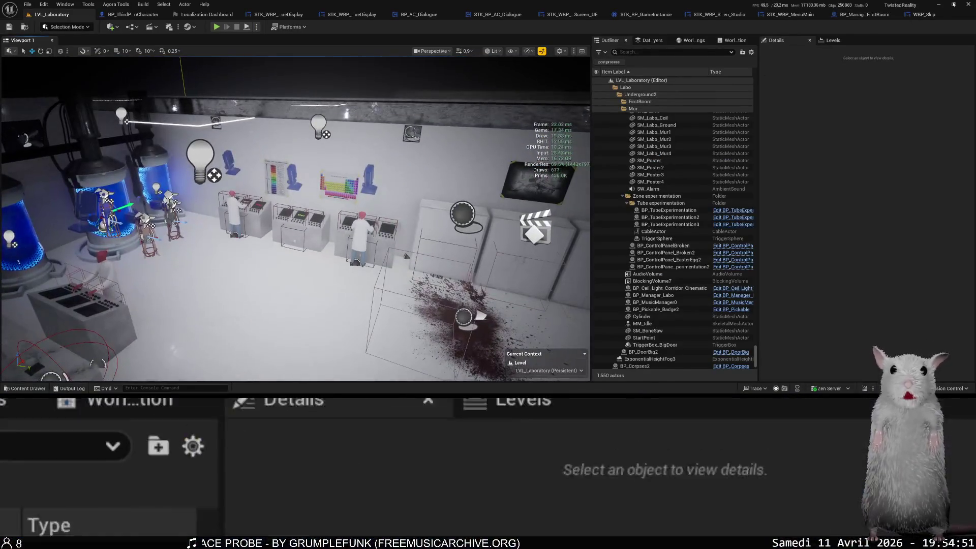
Close the WBP_Skip, STK_WBP_MenuMain and STK_WBP_SplashScreen_Studio editors and frame the GameInstance nodes.
left_click(935, 14)
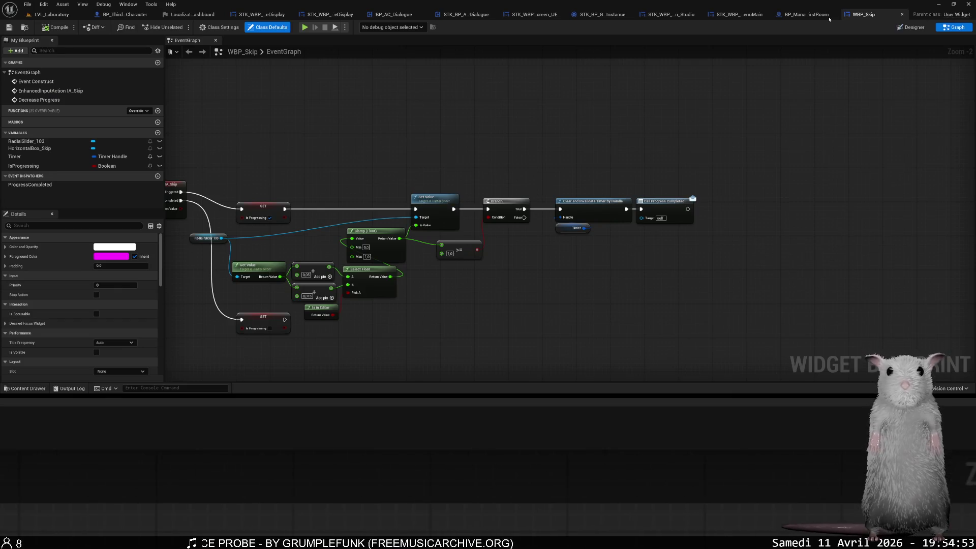
left_click(834, 15)
left_click(833, 15)
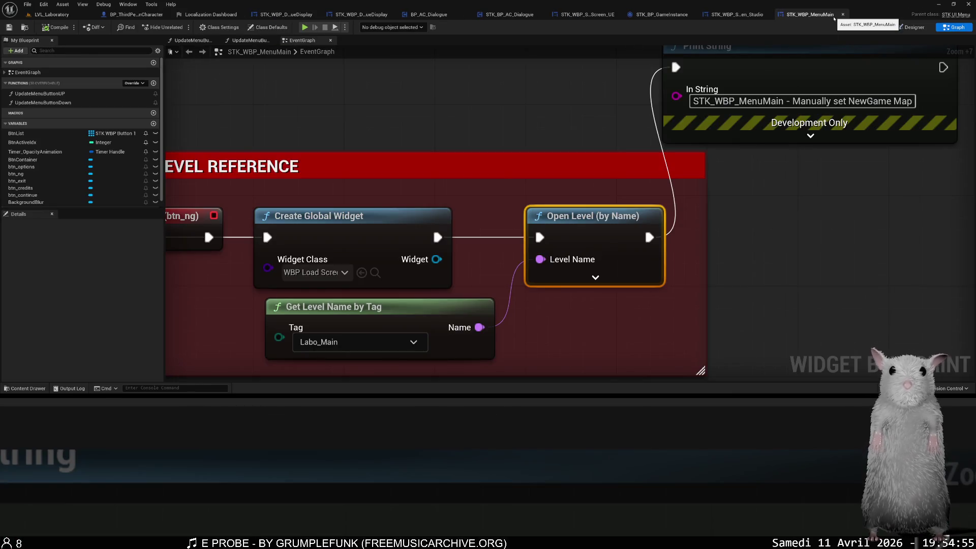
middle_click(834, 17)
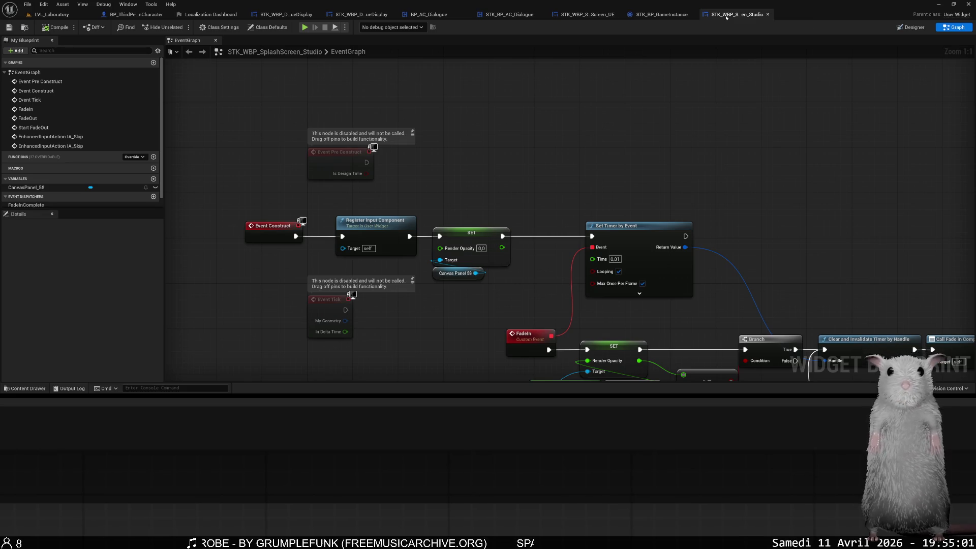
middle_click(727, 17)
left_click_drag(336, 268, 278, 453)
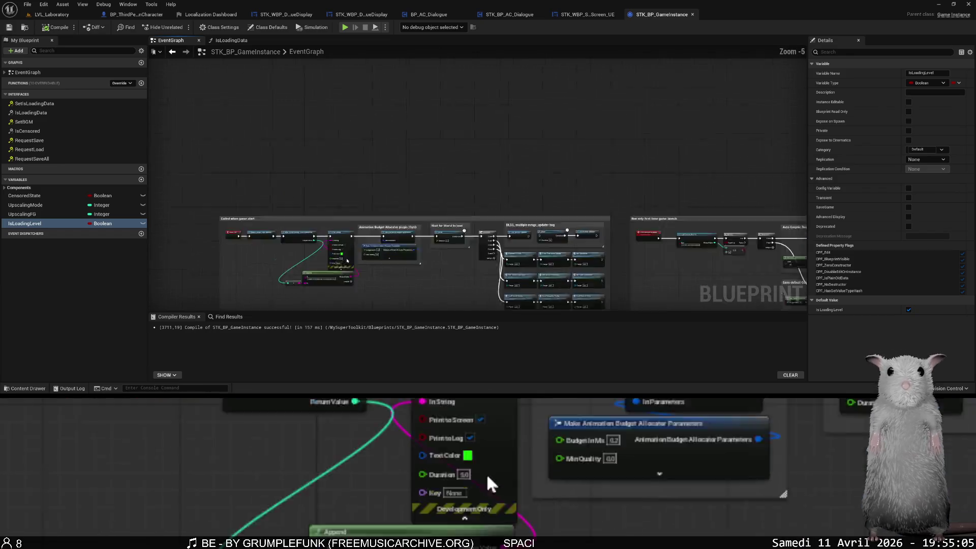
Pan the GameInstance graph past the DLSS and first-launch nodes to the world-load delay.
scroll(347, 260, "up", 2)
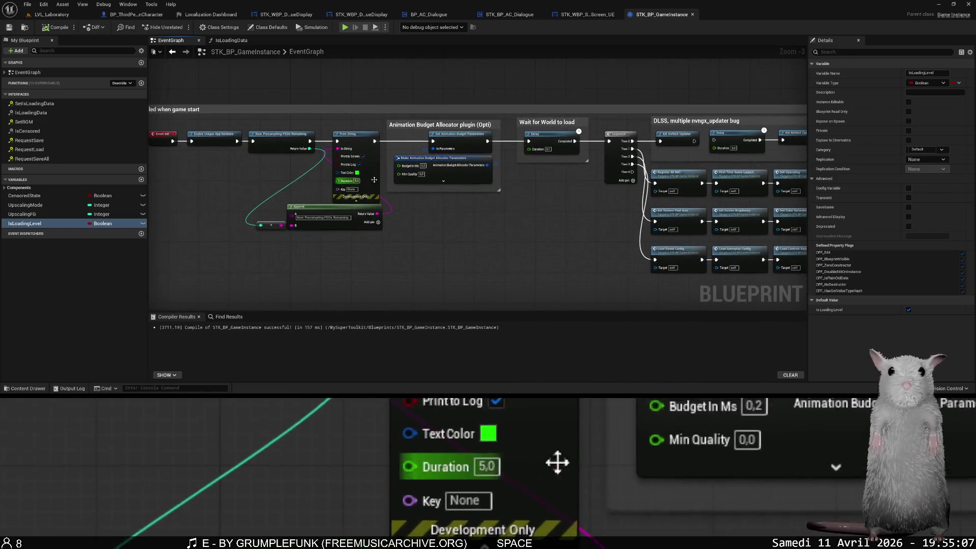
left_click_drag(584, 204, 354, 205)
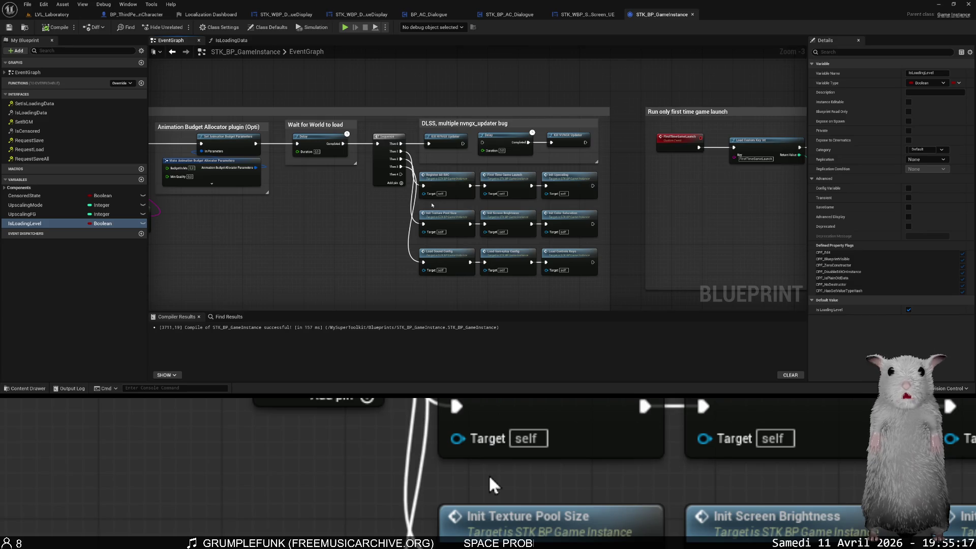
scroll(432, 205, "up", 3)
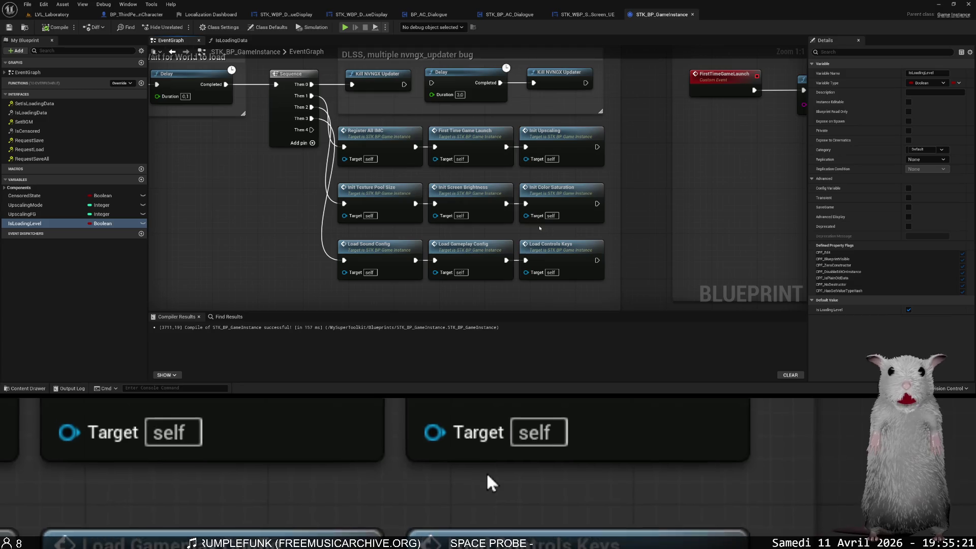
left_click_drag(557, 230, 587, 237)
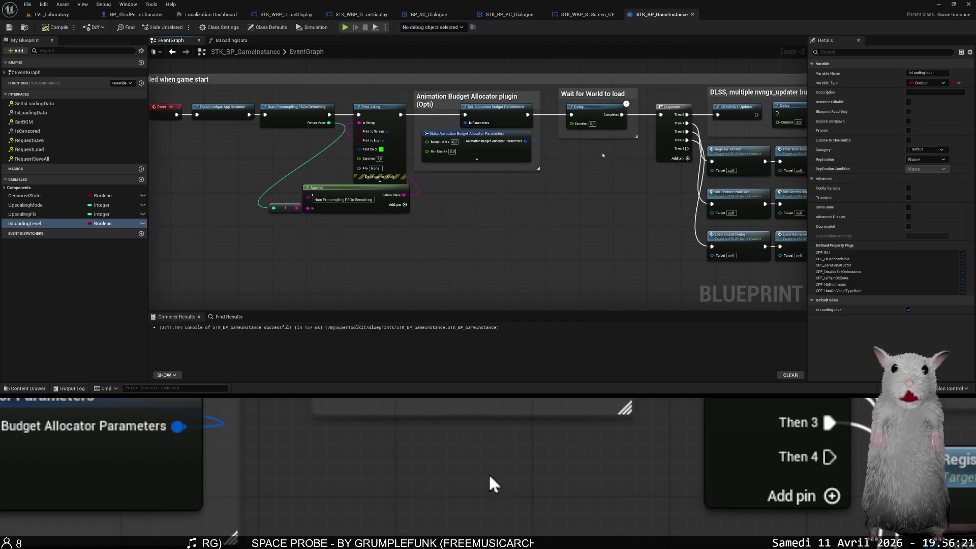
mouse_move(603, 155)
left_mouse_down()
mouse_move(576, 155)
mouse_move(590, 158)
left_mouse_up()
scroll(596, 160, "up", 1)
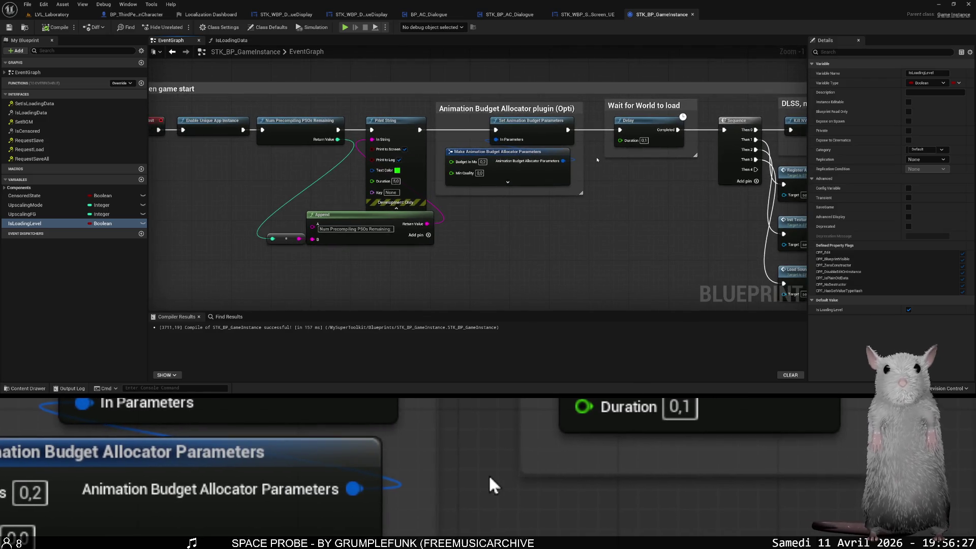
left_click_drag(597, 159, 573, 168)
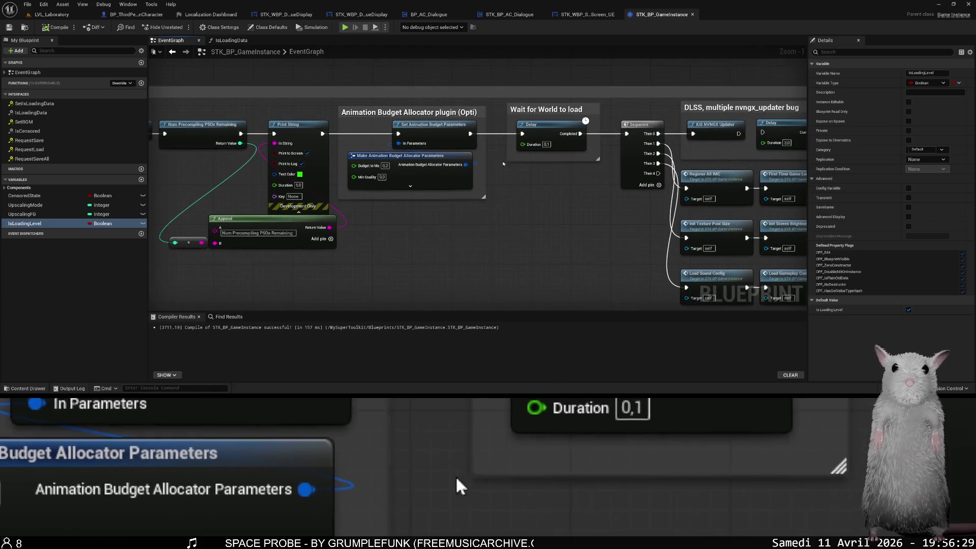
Set the Wait for World to load delay to 3.0 seconds and test-play the game.
type("3")
key("Return")
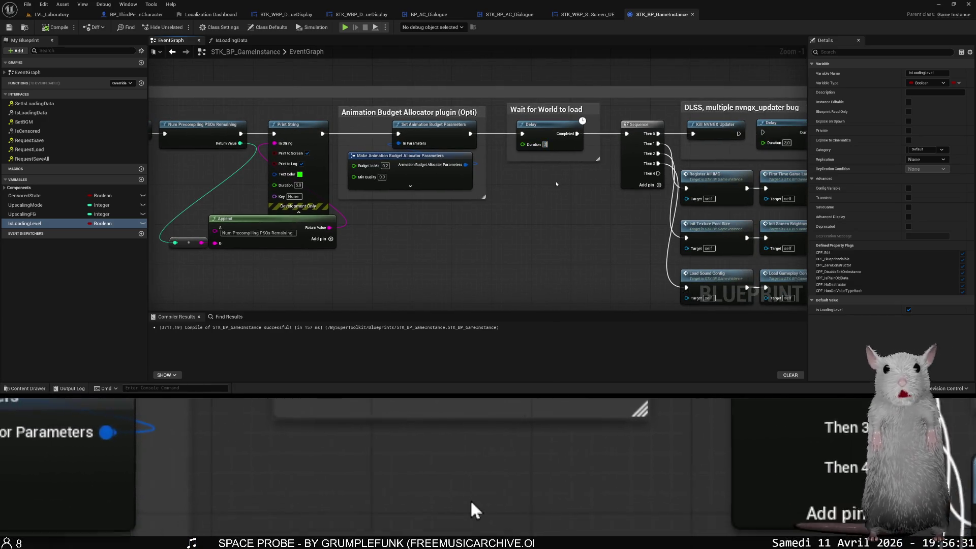
left_click(346, 27)
key("Escape")
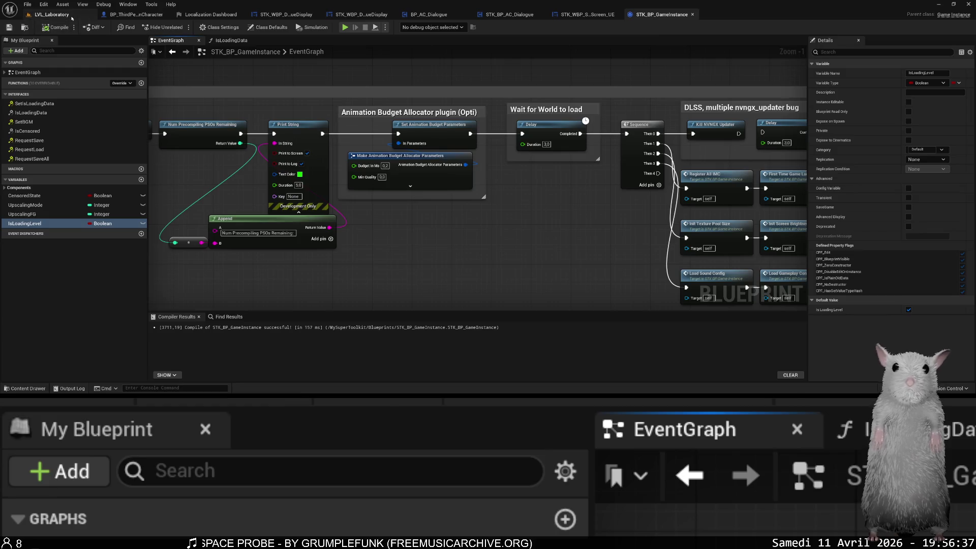
Return to LVL_Laboratory, fly above the operating tables, and bring up File > Recent Levels.
left_click(51, 14)
left_click(133, 27)
mouse_move(194, 89)
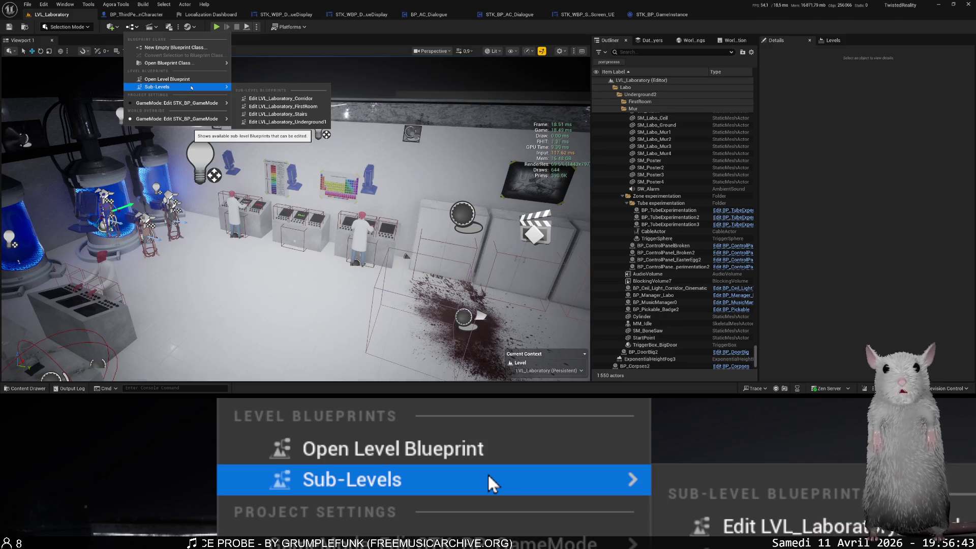
mouse_move(356, 254)
left_mouse_down()
mouse_move(546, 370)
mouse_move(458, 284)
mouse_move(315, 214)
mouse_move(219, 224)
mouse_move(212, 266)
left_mouse_up()
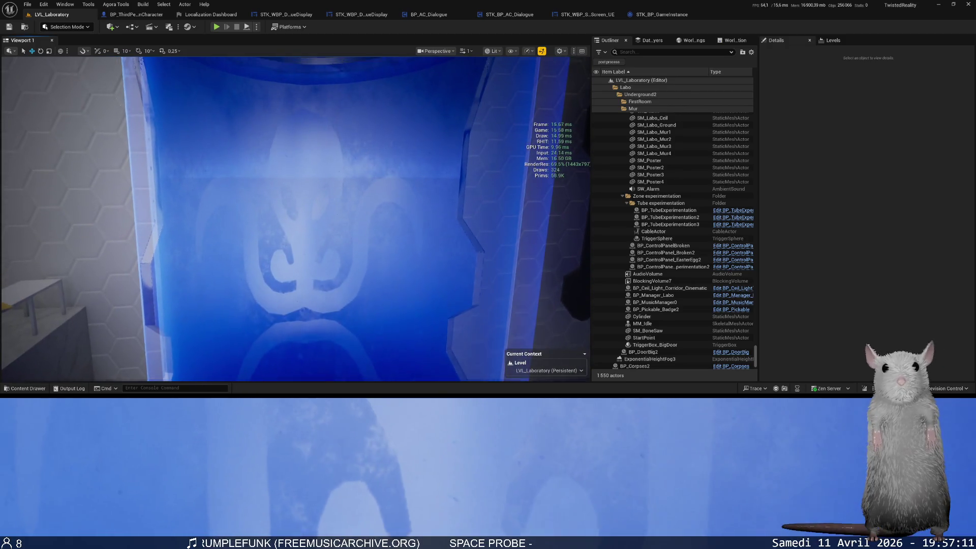
scroll(295, 219, "down", 1)
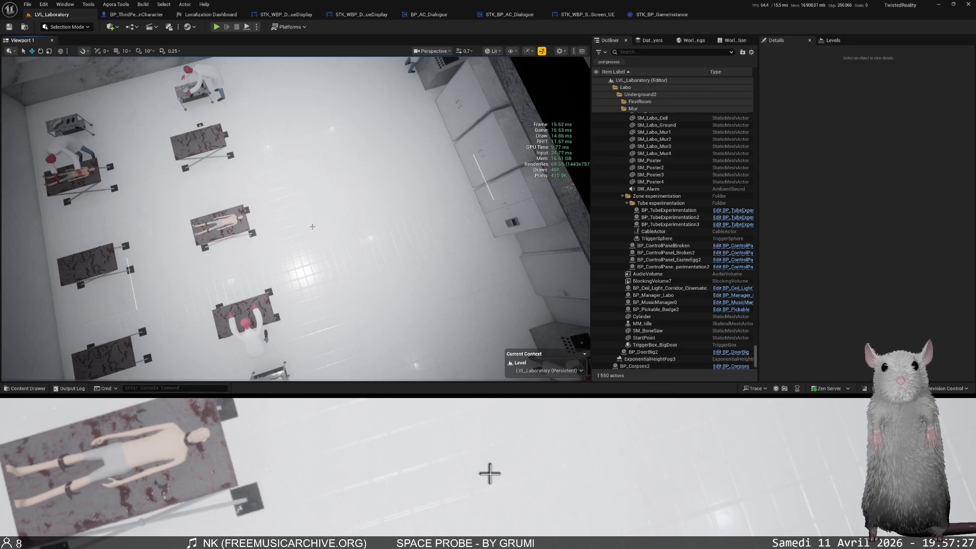
left_click(28, 4)
Open LVL_SplashScreen and playtest it until the Twisted Reality main menu appears.
mouse_move(101, 56)
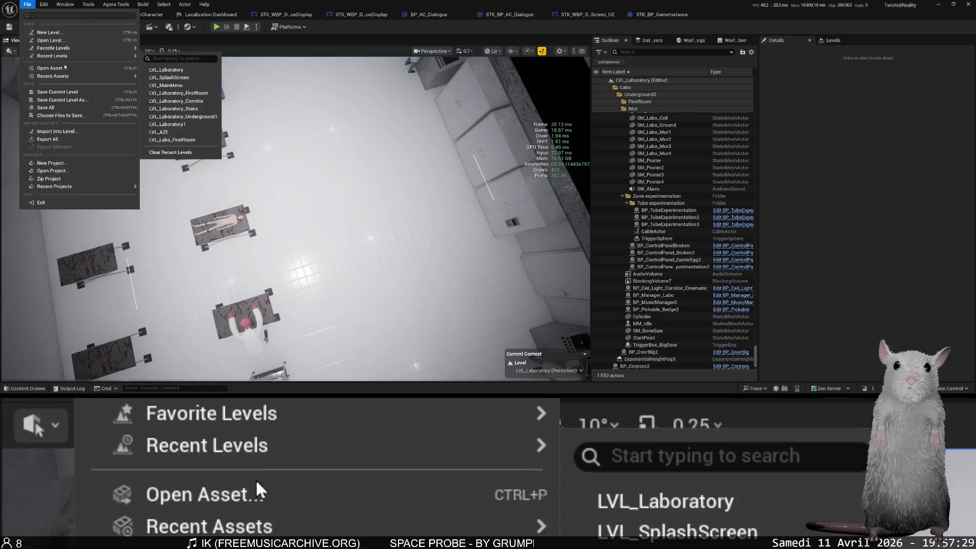
left_click(237, 39)
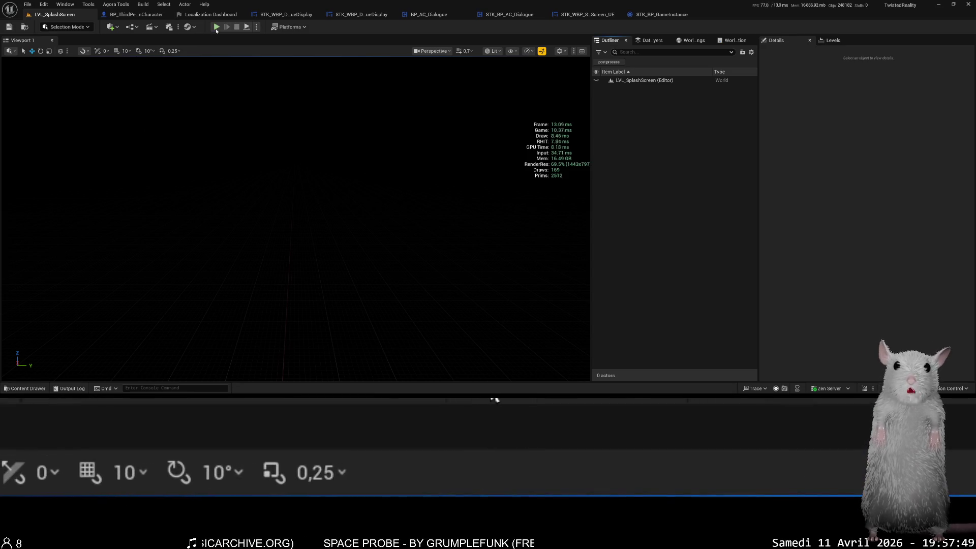
left_click(216, 26)
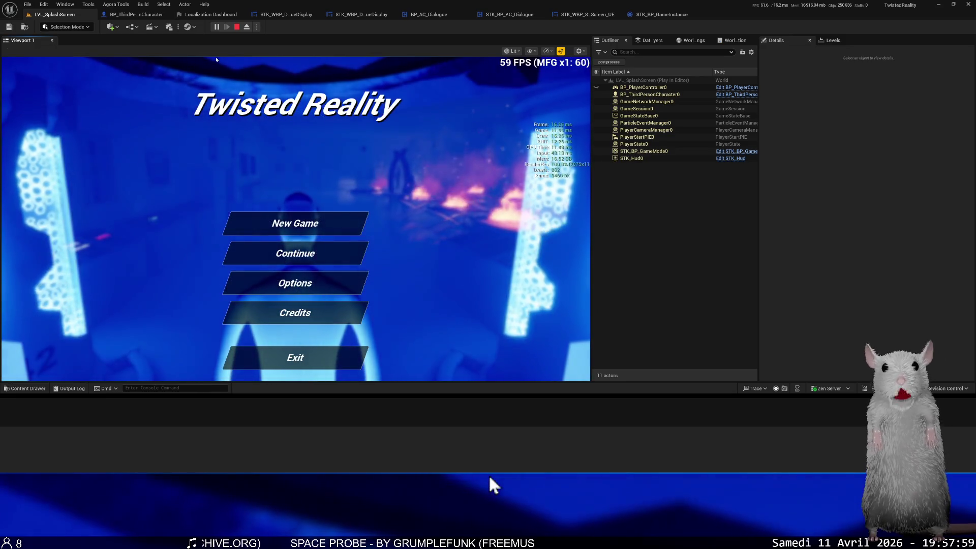
key("Escape")
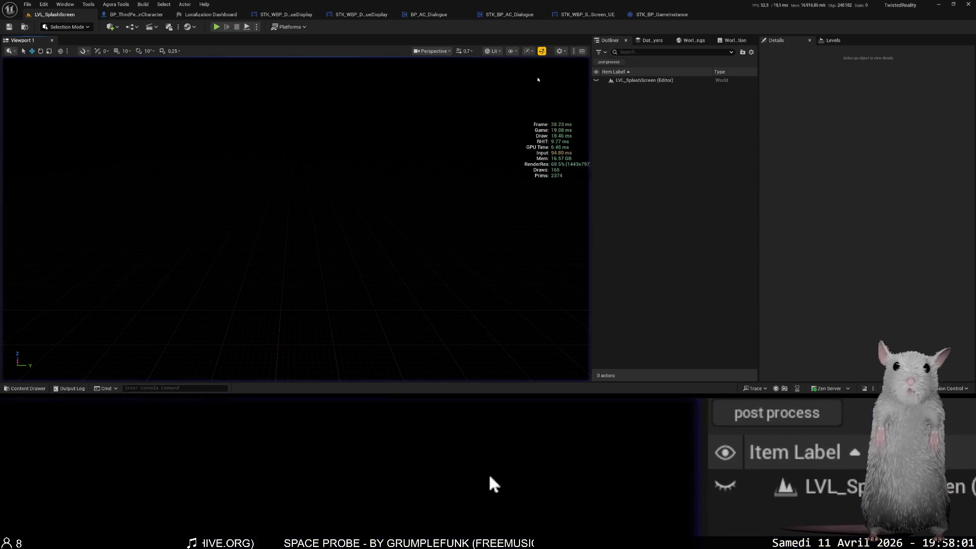
Attach a 'Hello' Print String to the 3.0-second Delay's Completed pin and test-run the game.
left_click_drag(580, 134, 564, 184)
type("print")
key("Return")
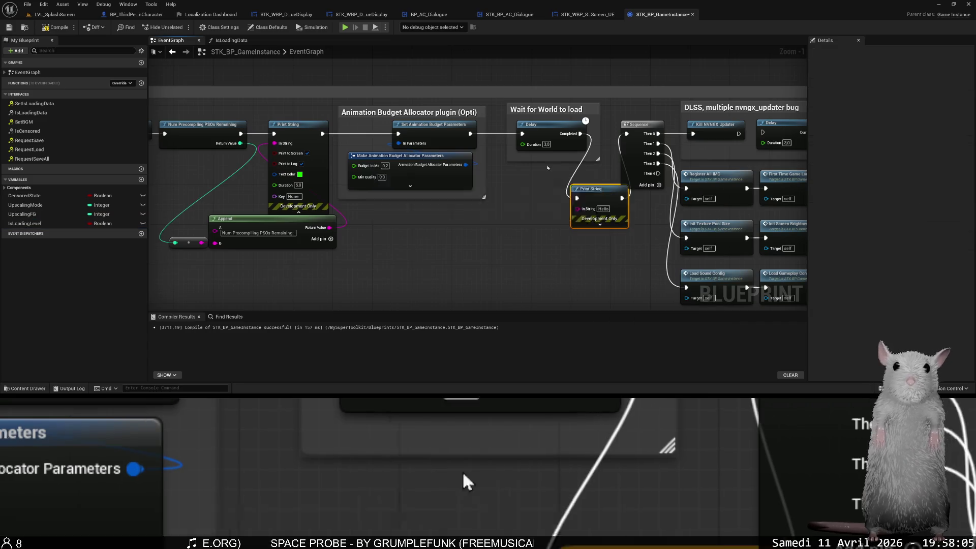
left_click(347, 28)
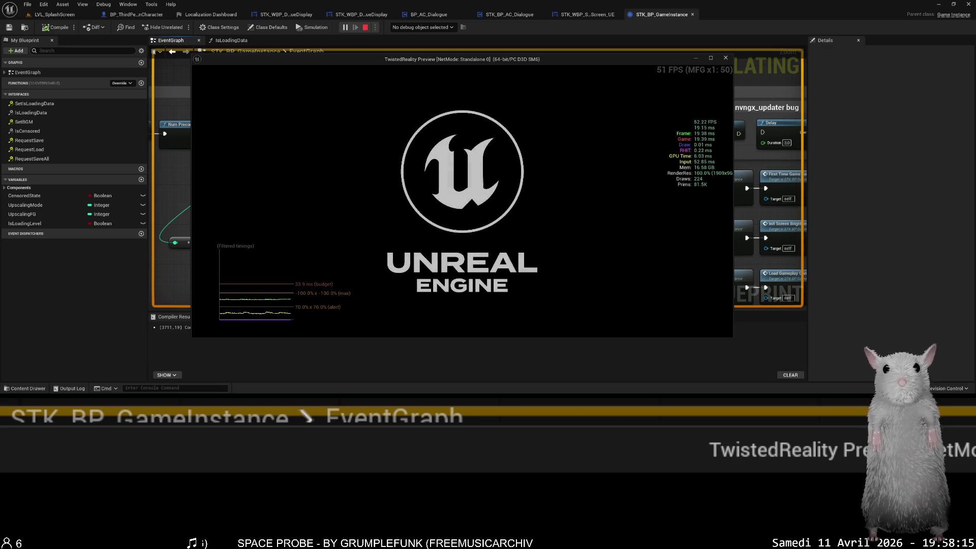
key("Escape")
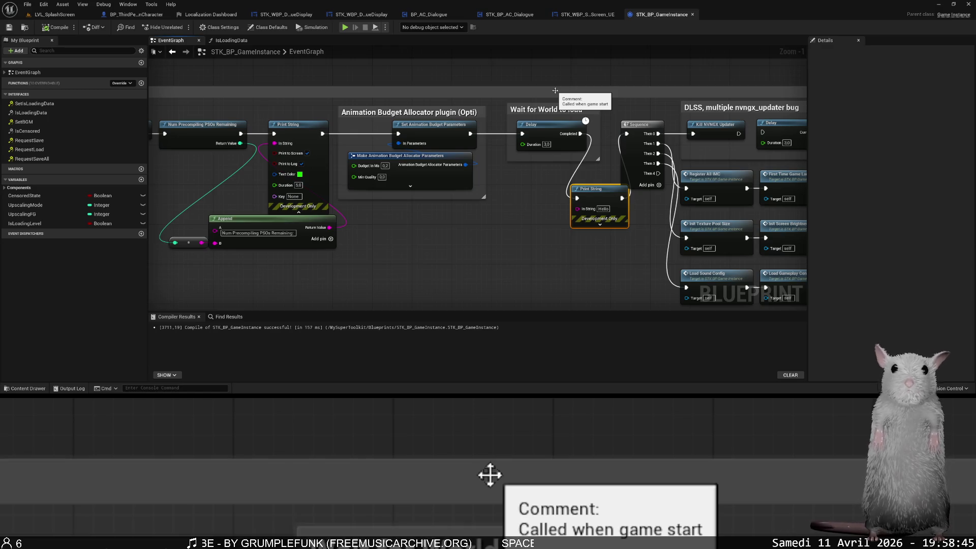
left_click(544, 94)
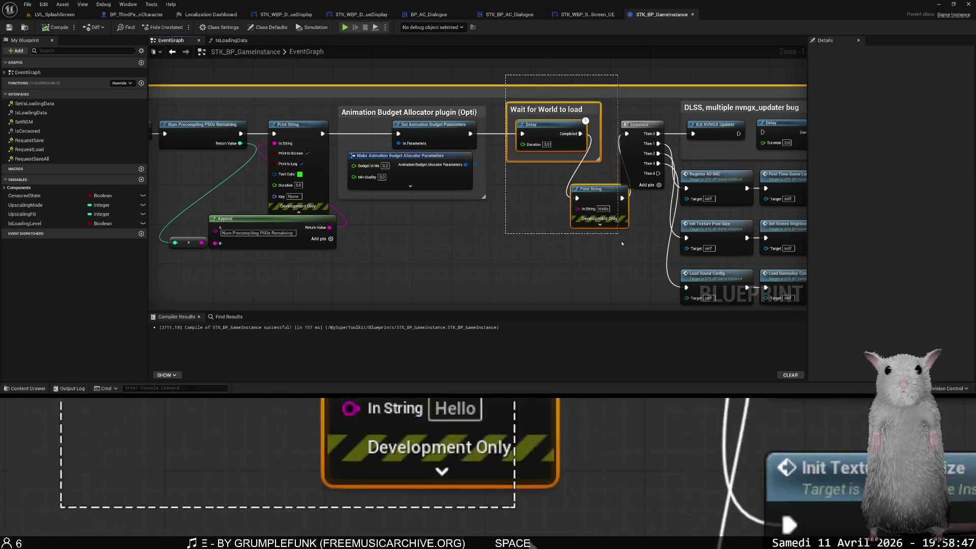
right_click(567, 73)
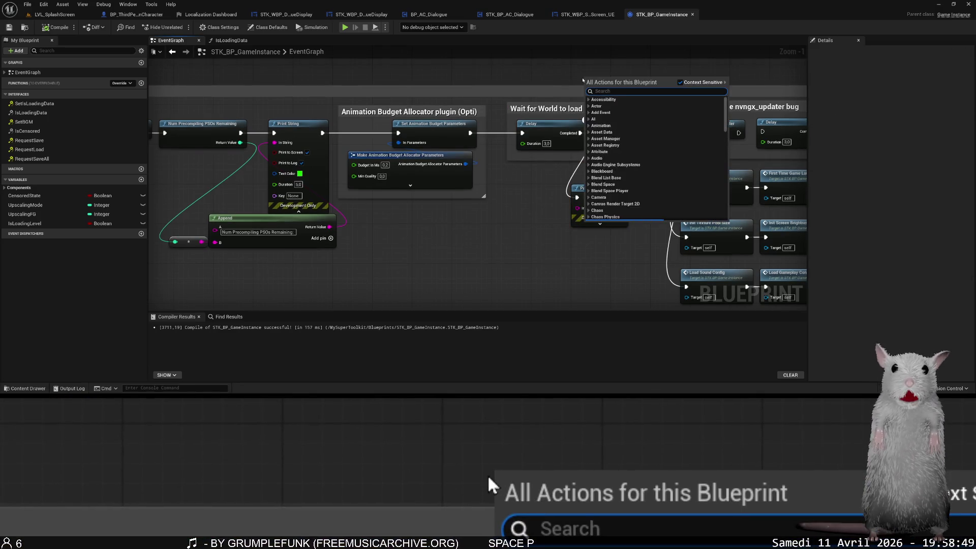
key("Escape")
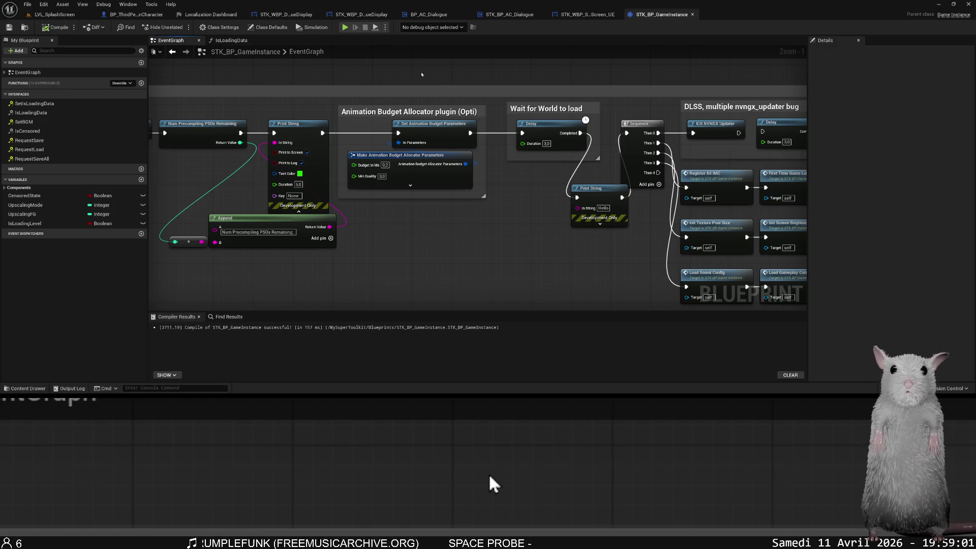
mouse_move(514, 219)
left_mouse_down()
mouse_move(595, 220)
mouse_move(698, 274)
mouse_move(624, 218)
left_mouse_up()
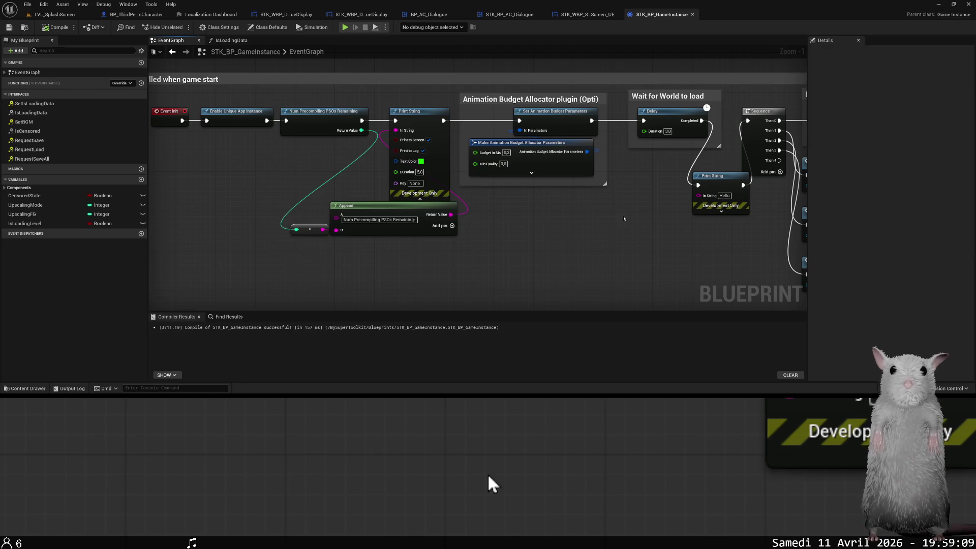
left_click_drag(564, 220, 561, 224)
scroll(200, 89, "down", 2)
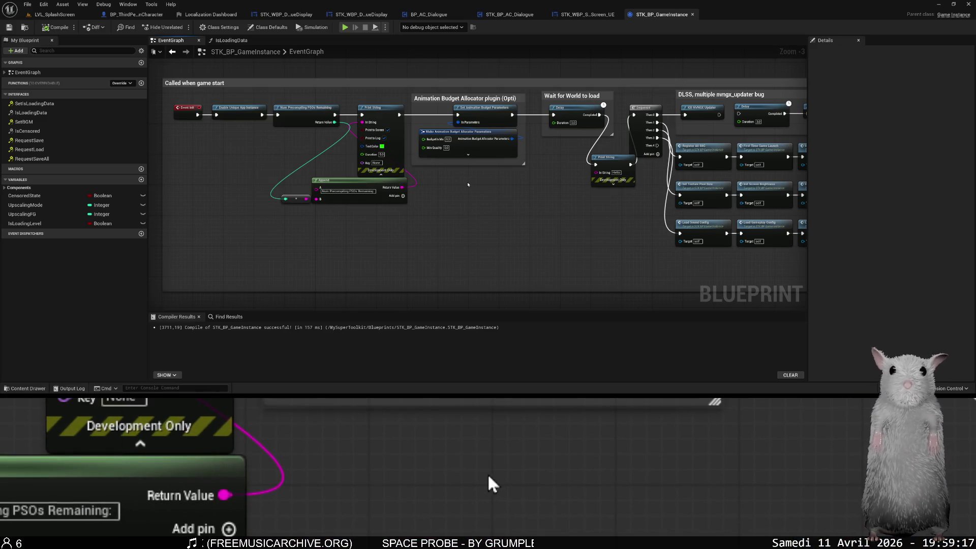
mouse_move(464, 182)
left_mouse_down()
mouse_move(468, 197)
mouse_move(417, 196)
left_mouse_up()
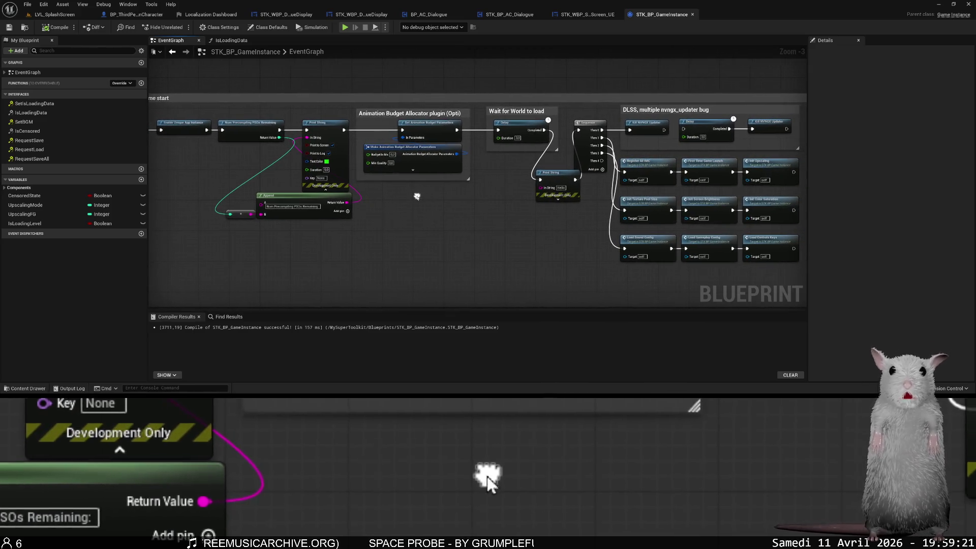
mouse_move(212, 162)
left_mouse_down()
mouse_move(181, 114)
mouse_move(253, 123)
mouse_move(286, 152)
mouse_move(360, 175)
left_mouse_up()
left_click_drag(408, 241, 325, 208)
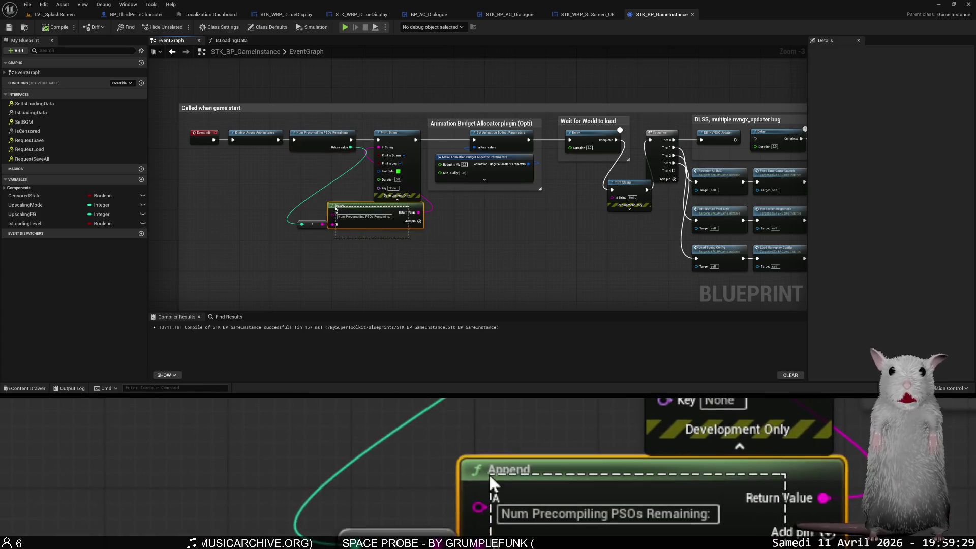
left_click_drag(485, 236, 374, 221)
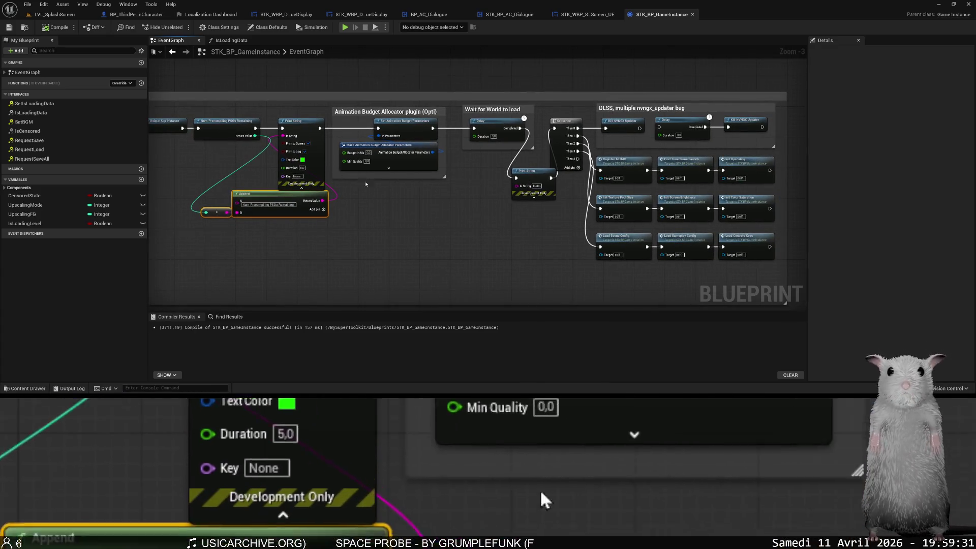
left_click_drag(319, 207, 285, 217)
left_click_drag(167, 225, 174, 202)
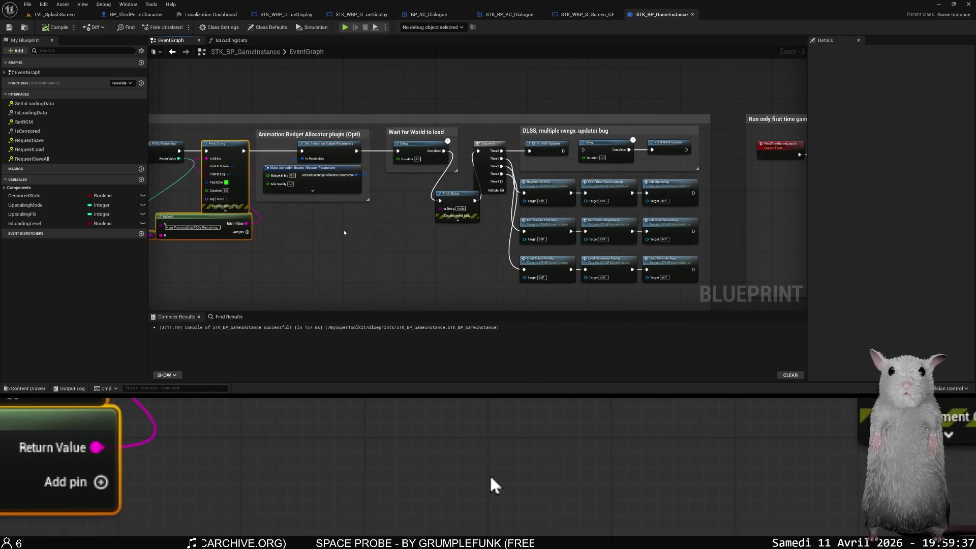
mouse_move(377, 228)
left_mouse_down()
mouse_move(347, 227)
mouse_move(326, 96)
mouse_move(539, 263)
mouse_move(634, 299)
mouse_move(632, 250)
left_mouse_up()
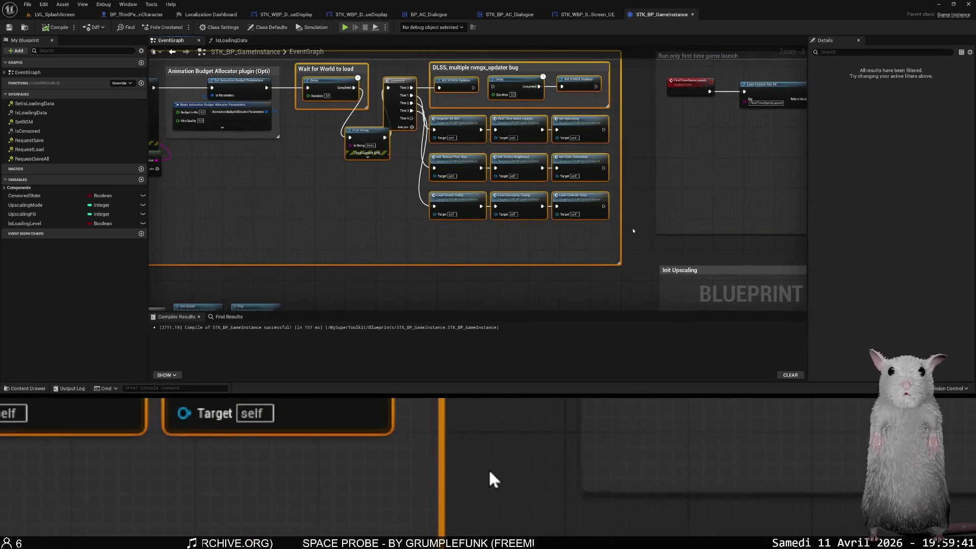
scroll(627, 246, "up", 1)
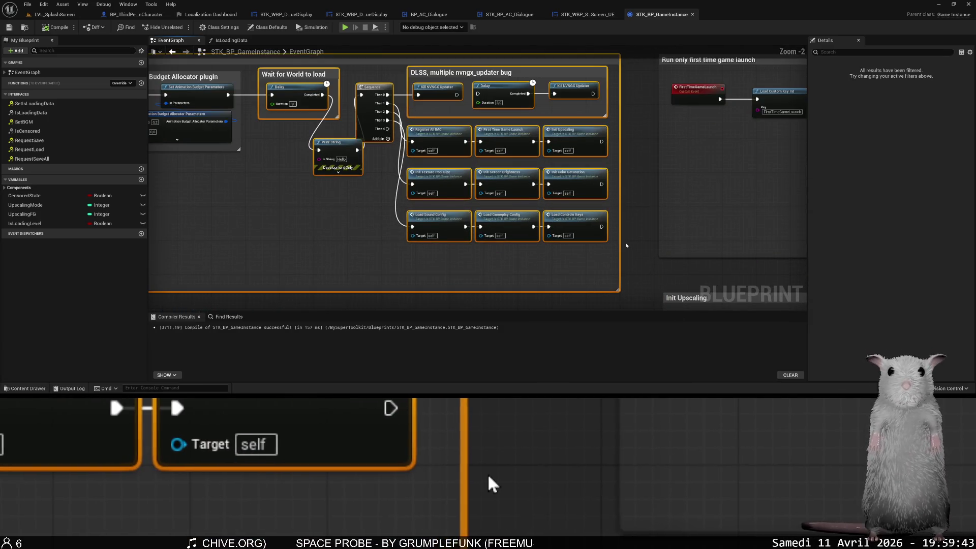
mouse_move(626, 243)
left_mouse_down()
mouse_move(633, 256)
mouse_move(754, 273)
left_mouse_up()
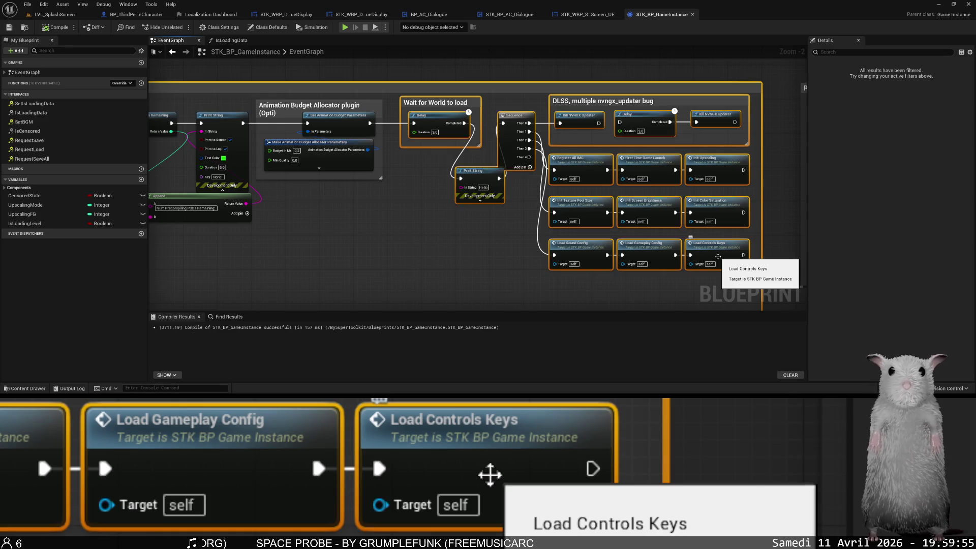
Add a custom event named Init config and wire its output into the startup chain.
right_click(434, 237)
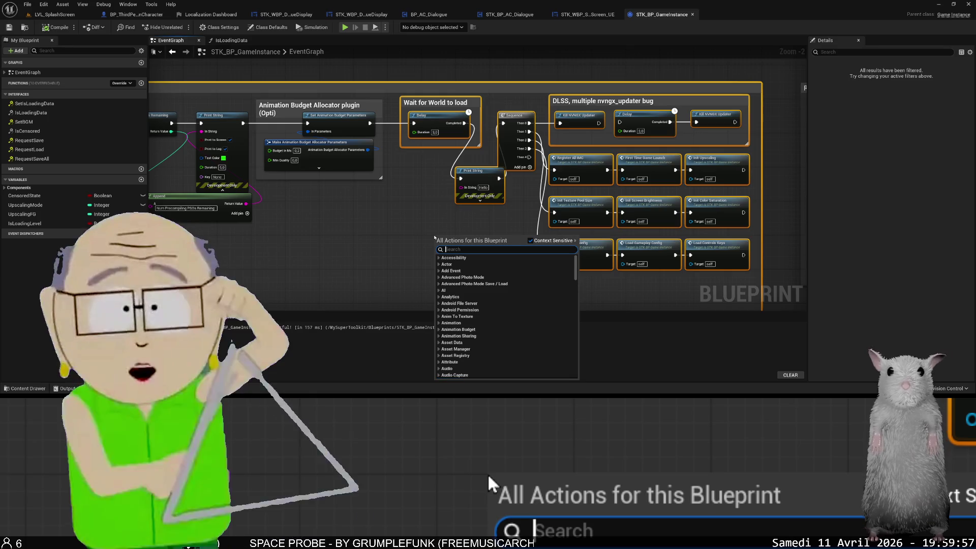
type("cust")
key("Return")
type("Init config")
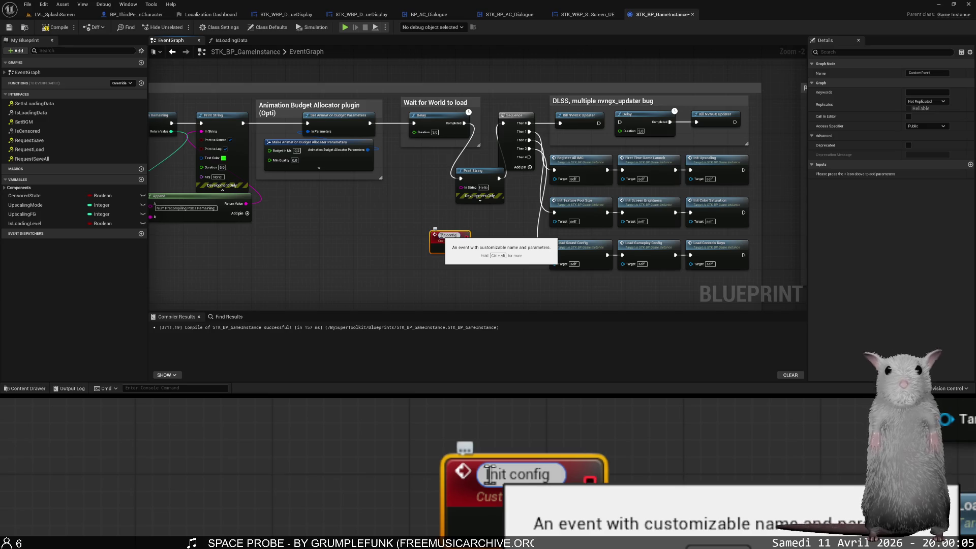
key("Return")
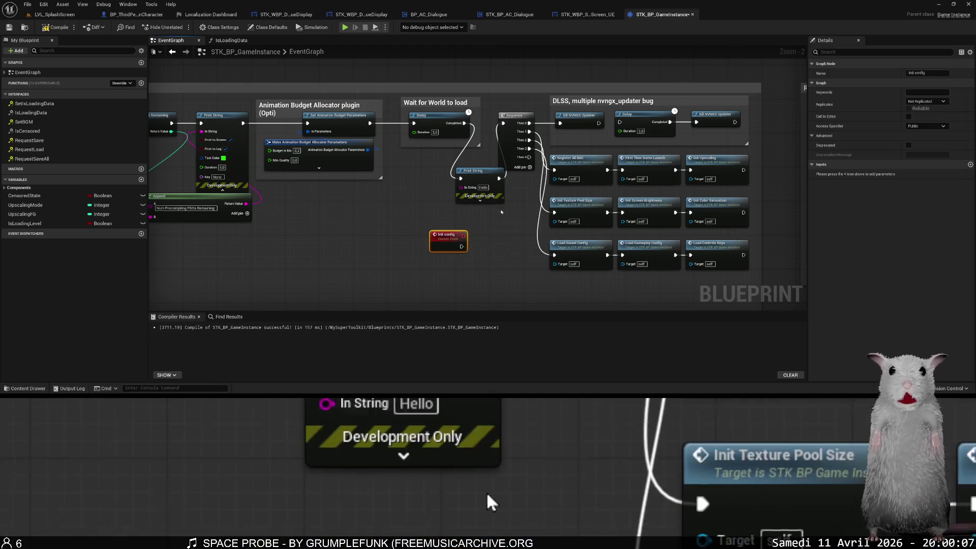
left_click_drag(443, 244, 447, 230)
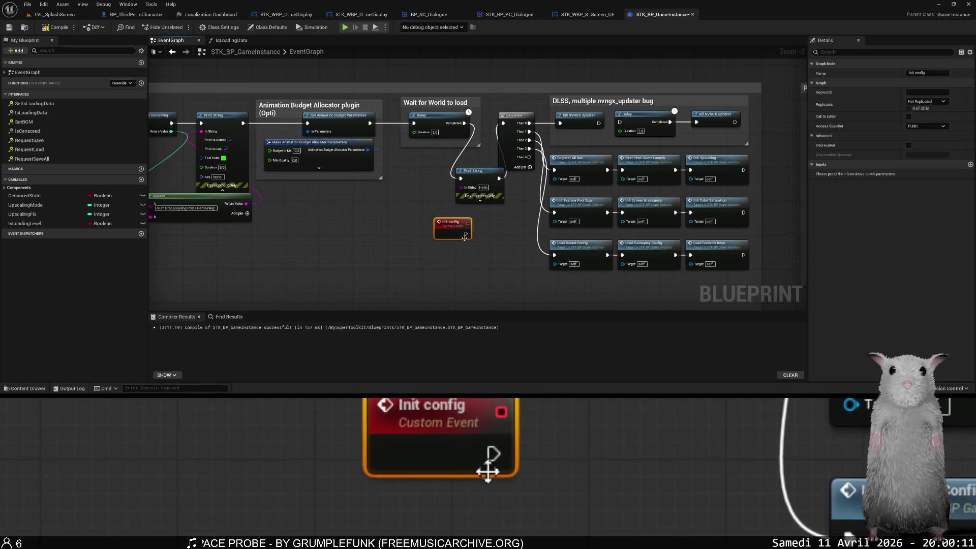
mouse_move(465, 234)
left_mouse_down()
mouse_move(484, 139)
mouse_move(503, 123)
left_mouse_up()
Delete the Hello Print String and Init config event, save, and select STK_BPI_GameInstance.
left_click(492, 173)
key("Delete")
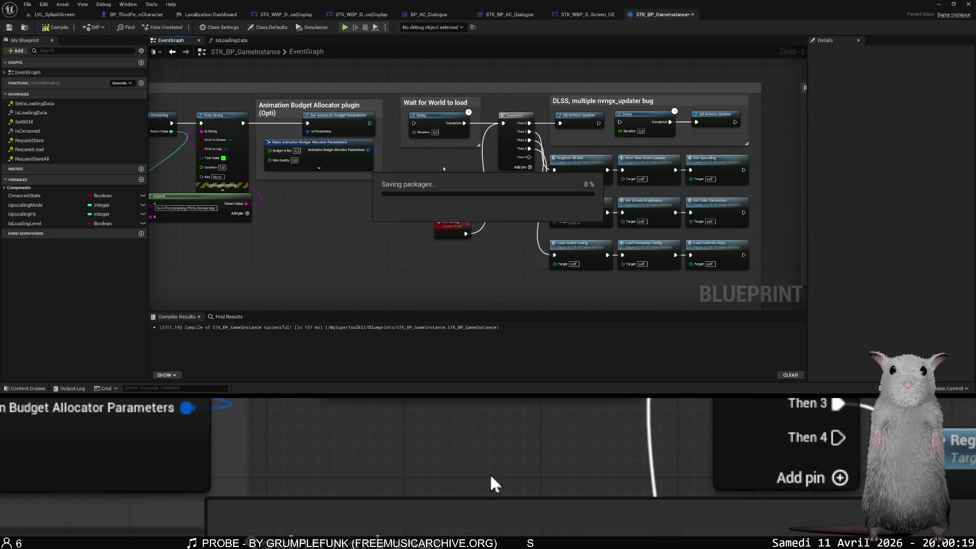
scroll(490, 210, "down", 3)
mouse_move(493, 212)
left_mouse_down()
mouse_move(519, 152)
mouse_move(473, 156)
mouse_move(465, 203)
left_mouse_up()
scroll(466, 205, "up", 3)
left_click_drag(438, 239, 399, 174)
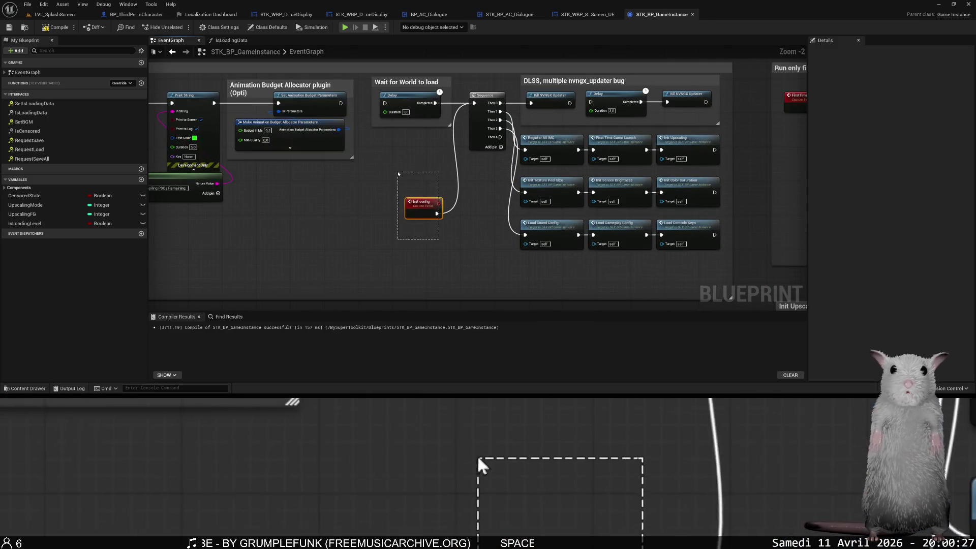
key("Delete")
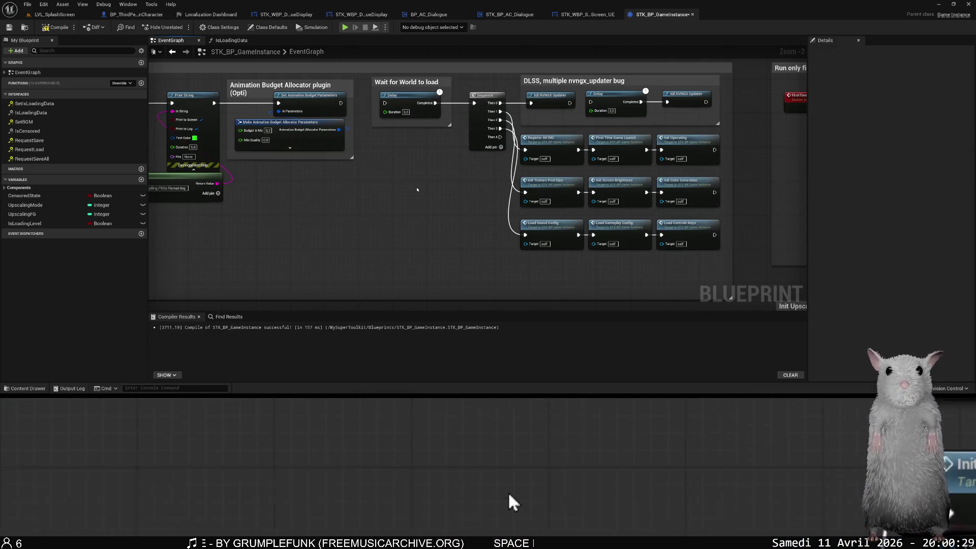
key("ctrl+s")
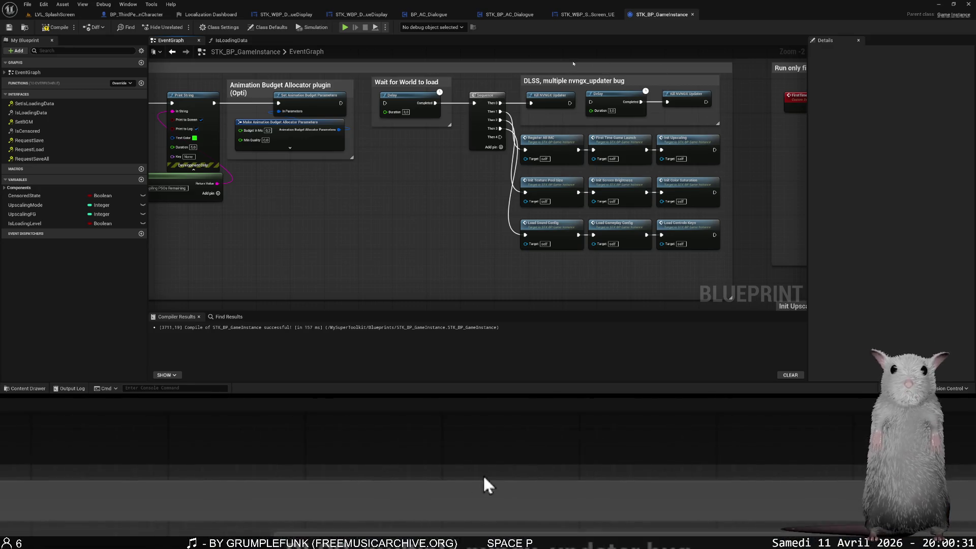
key("ctrl+space")
left_click(175, 261)
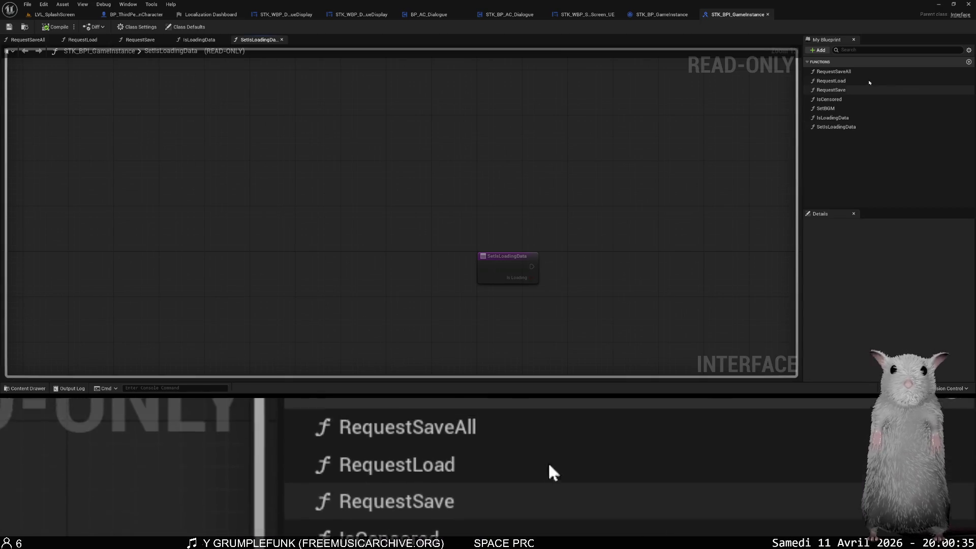
Add an InitConfig function to the STK_BPI_GameInstance interface and save it.
left_click(817, 51)
left_click(844, 76)
type("InitConfig")
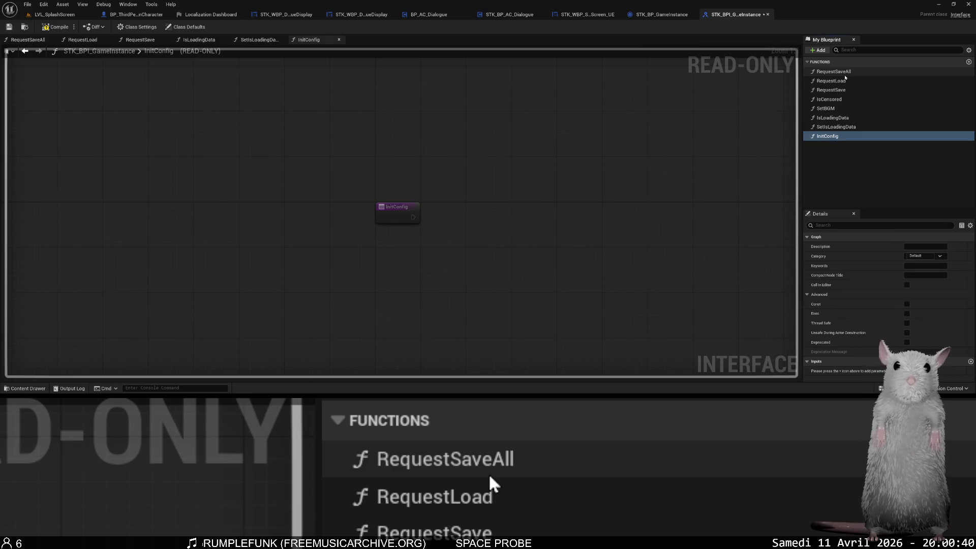
key("ctrl+s")
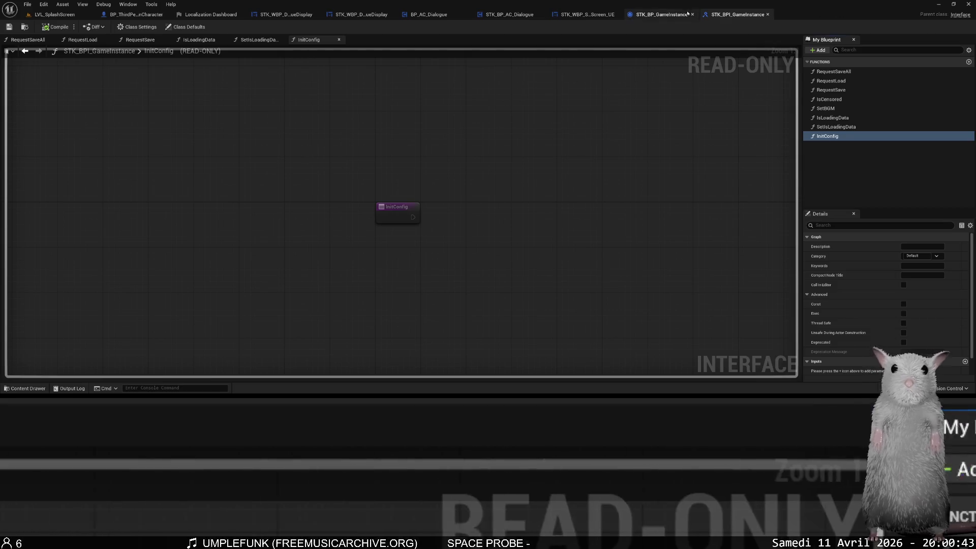
Place Event InitConfig in STK_BP_GameInstance, wire it to the Sequence, and delete the stray call node.
key("ctrl+Tab")
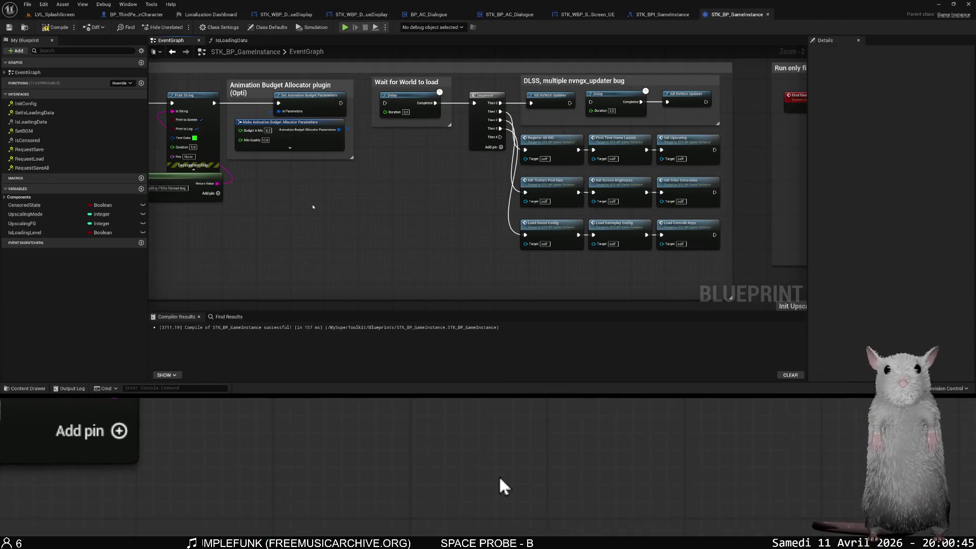
right_click(304, 197)
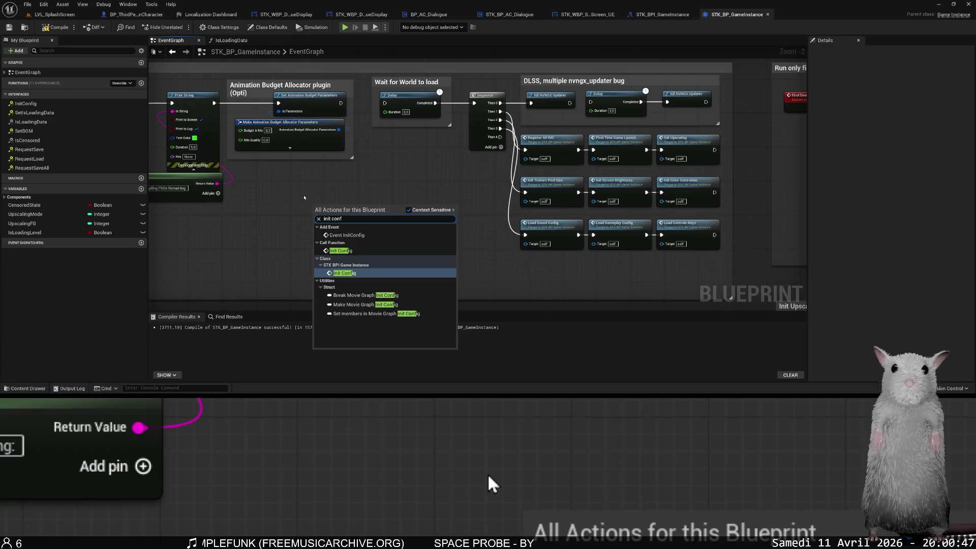
left_click(357, 275)
right_click(386, 187)
type("init conf")
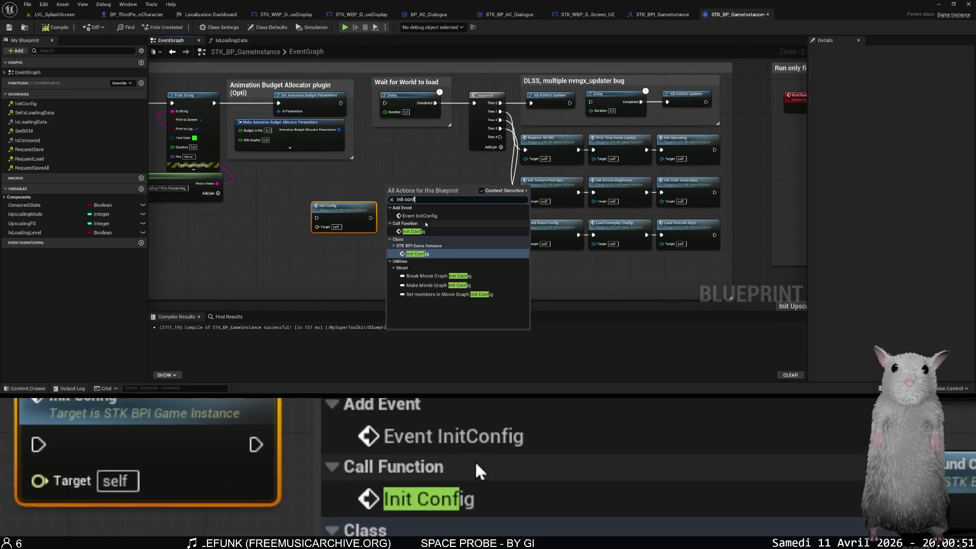
left_click(421, 218)
mouse_move(438, 197)
left_mouse_down()
mouse_move(488, 129)
mouse_move(473, 103)
left_mouse_up()
left_click(349, 217)
key("Delete")
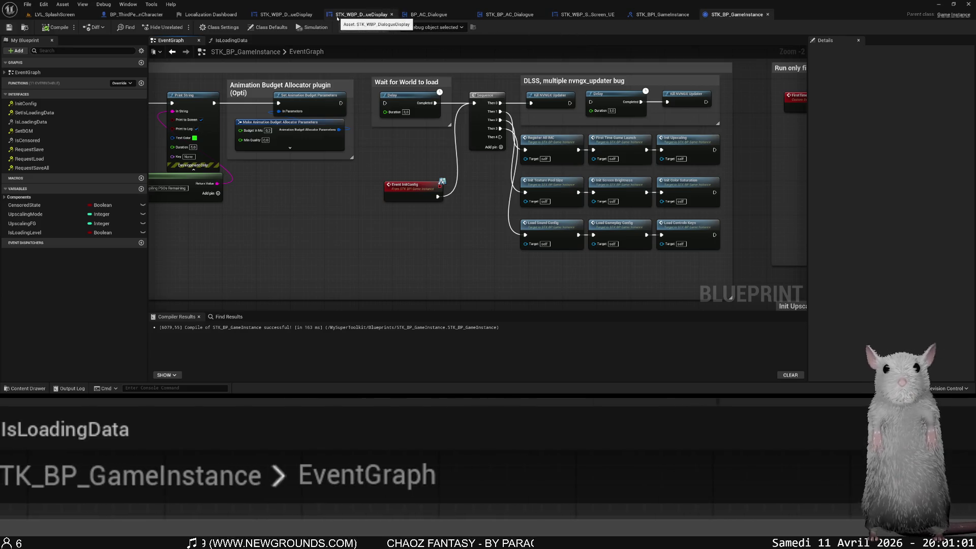
Open the LVL_SplashScreen level blueprint and locate the Start Fade Out nodes.
left_click(54, 14)
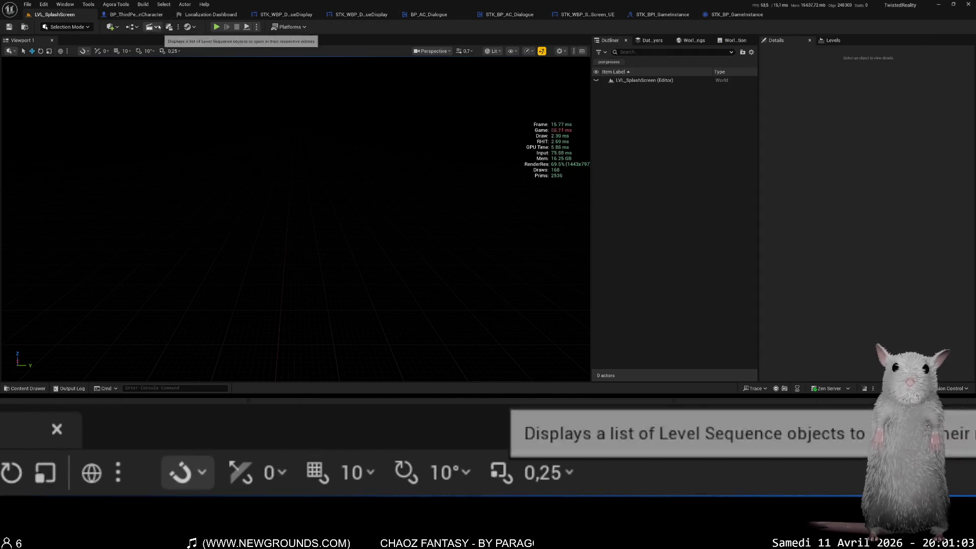
left_click(131, 27)
left_click(175, 78)
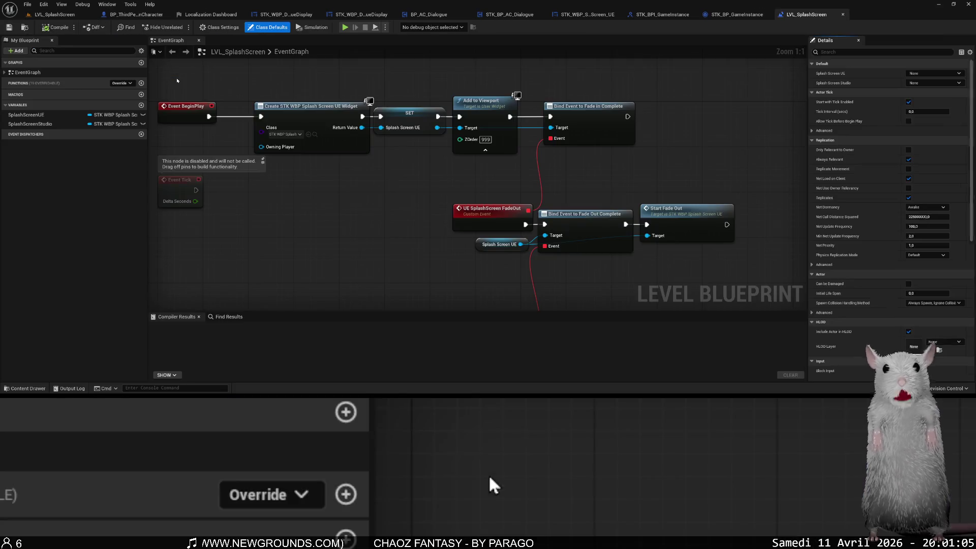
scroll(255, 69, "down", 3)
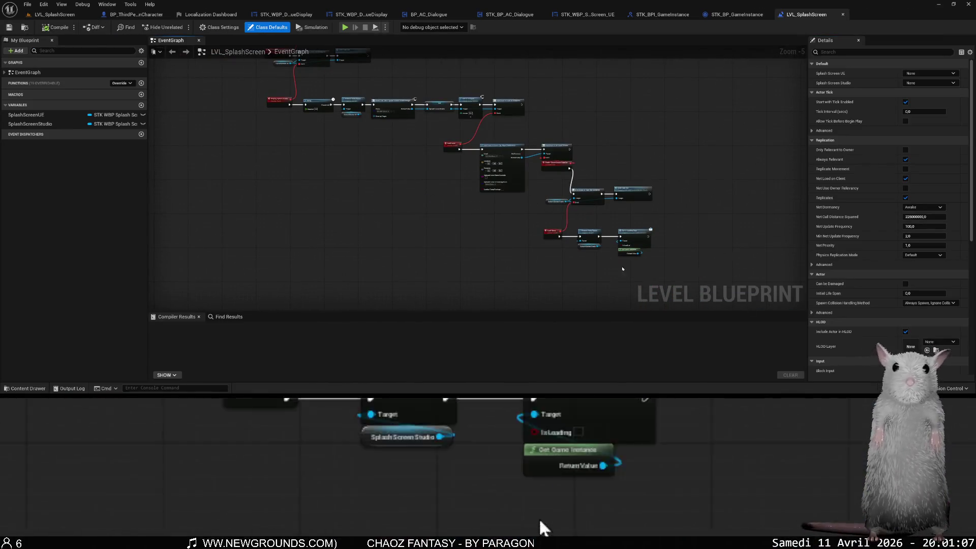
left_click(289, 153)
left_click_drag(312, 148, 432, 226)
scroll(383, 144, "up", 3)
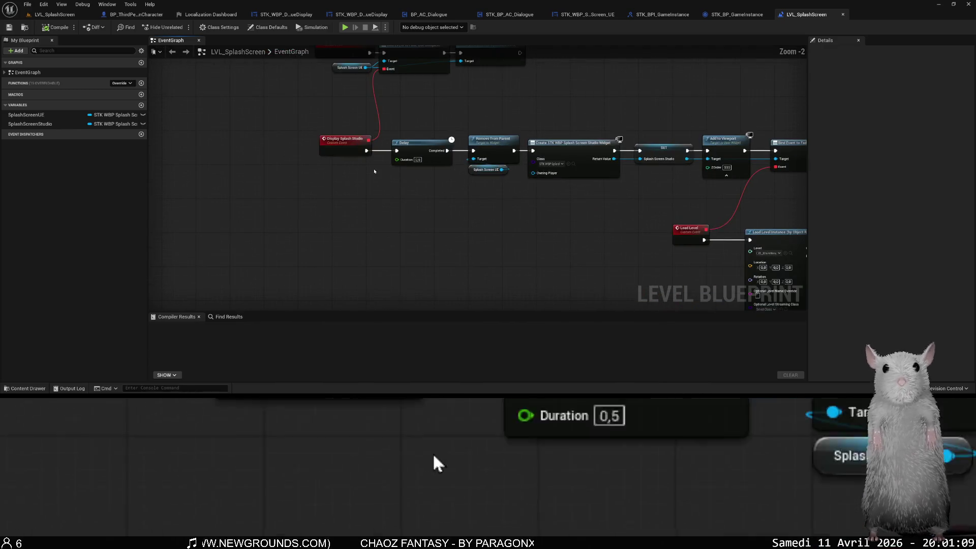
mouse_move(397, 193)
left_mouse_down()
mouse_move(389, 247)
mouse_move(430, 221)
left_mouse_up()
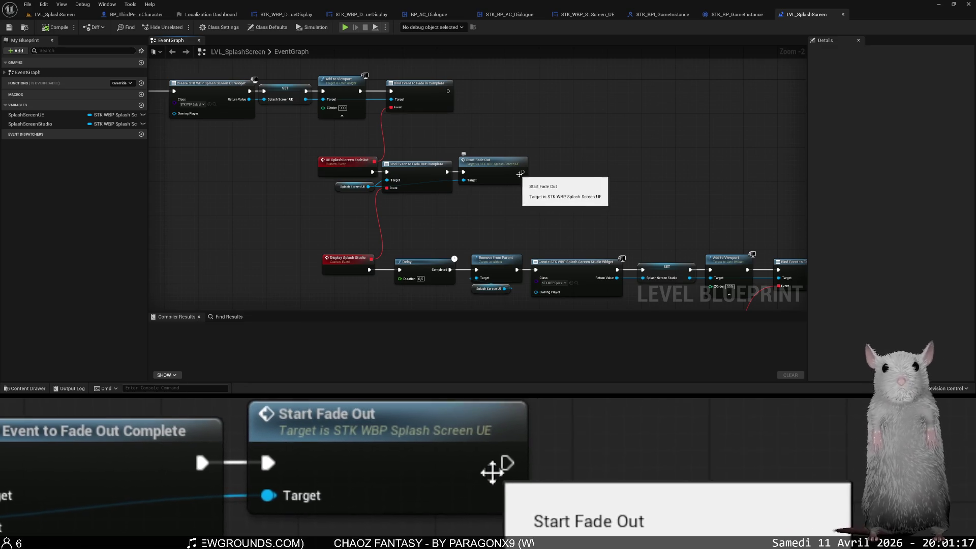
Call Init Config on Get Game Instance after Start Fade Out, save, and play the level.
key("ctrl+v")
mouse_move(527, 190)
left_mouse_down()
mouse_move(510, 202)
mouse_move(579, 202)
left_mouse_up()
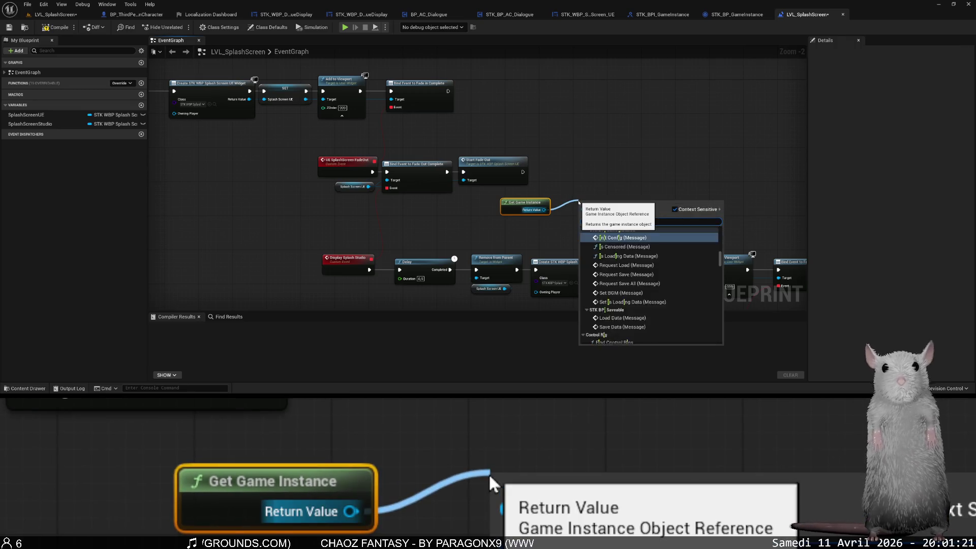
key("Return")
mouse_move(522, 171)
left_mouse_down()
mouse_move(582, 215)
mouse_move(560, 163)
left_mouse_up()
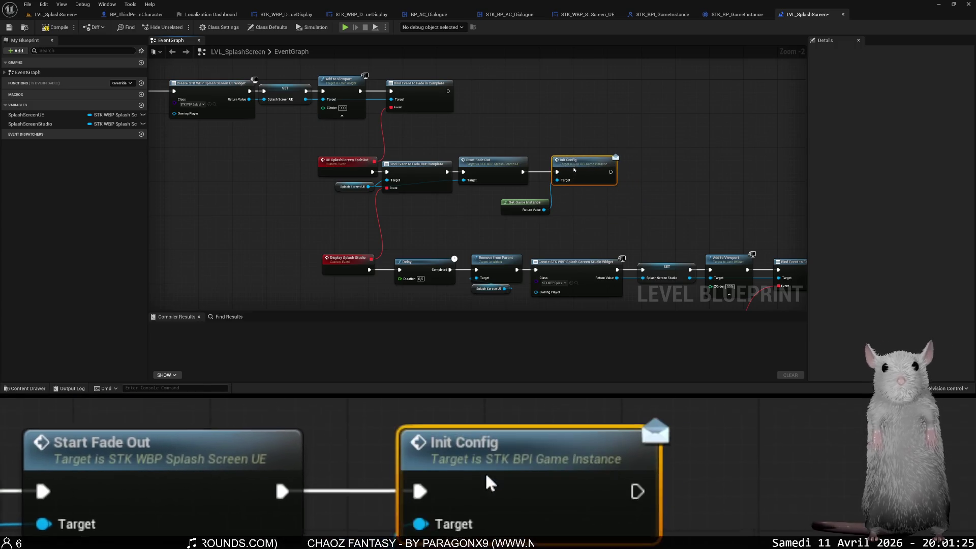
key("ctrl+s")
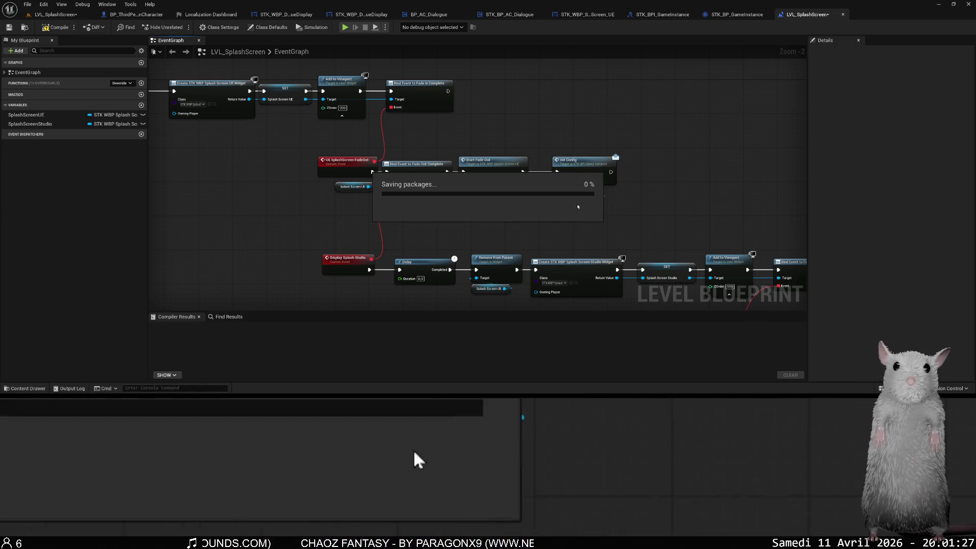
left_click(346, 28)
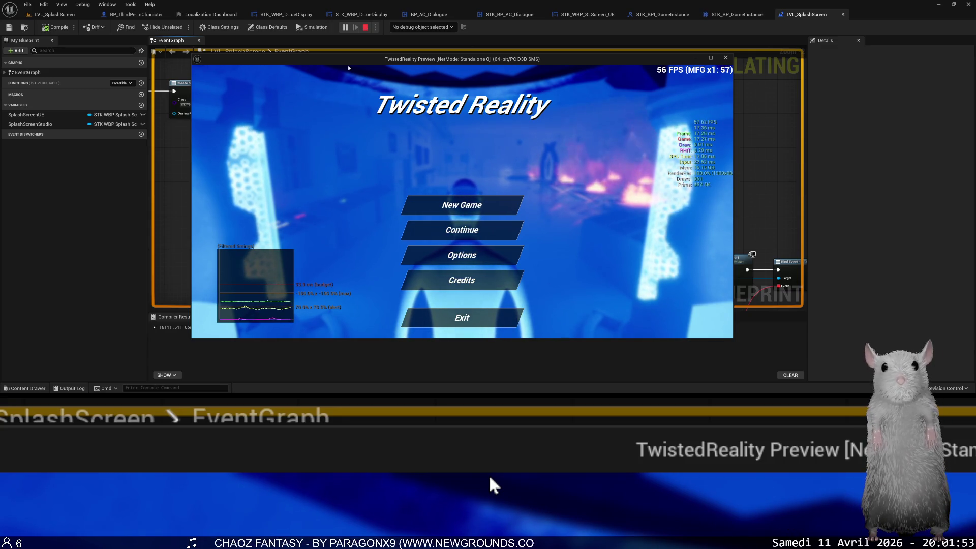
Stop the test play, open the Content Drawer, and return to the LVL_SplashScreen level editor.
key("Escape")
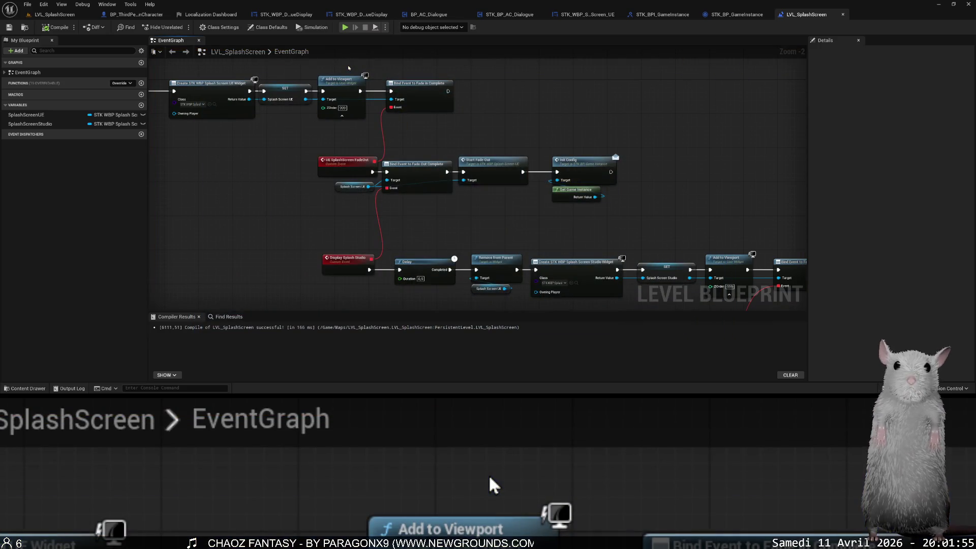
key("ctrl+space")
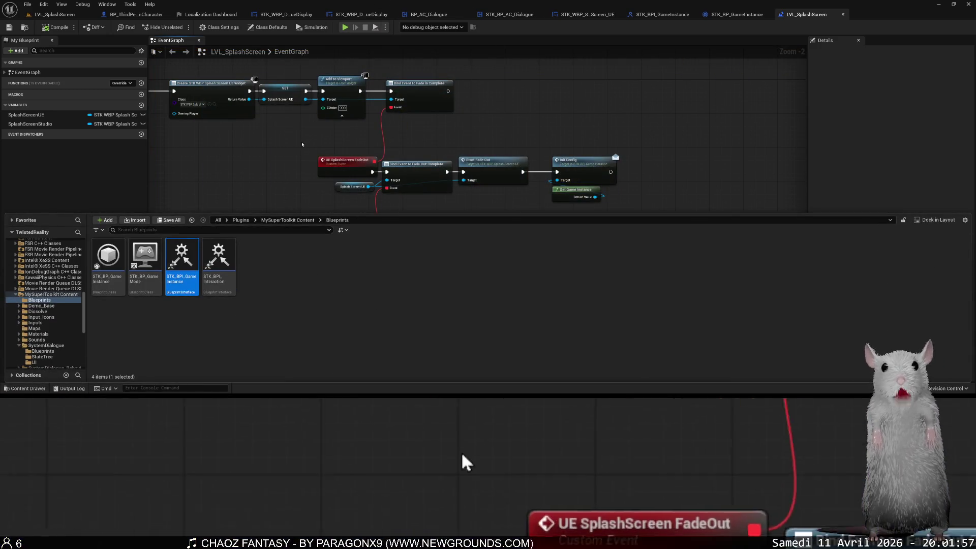
left_click(51, 14)
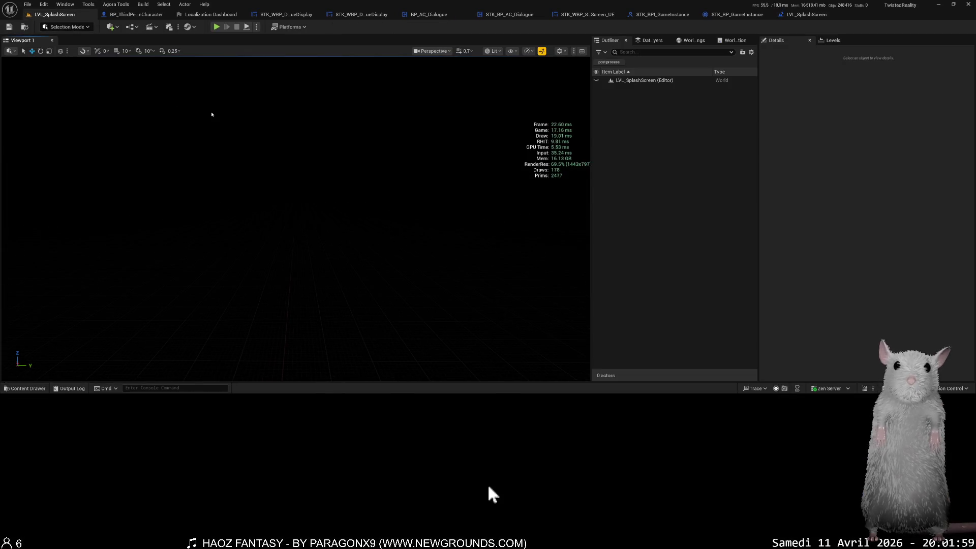
Reopen the LVL_SplashScreen level blueprint via Blueprints > Open Level Blueprint, closing the Content Drawer.
key("ctrl+space")
right_click(477, 272)
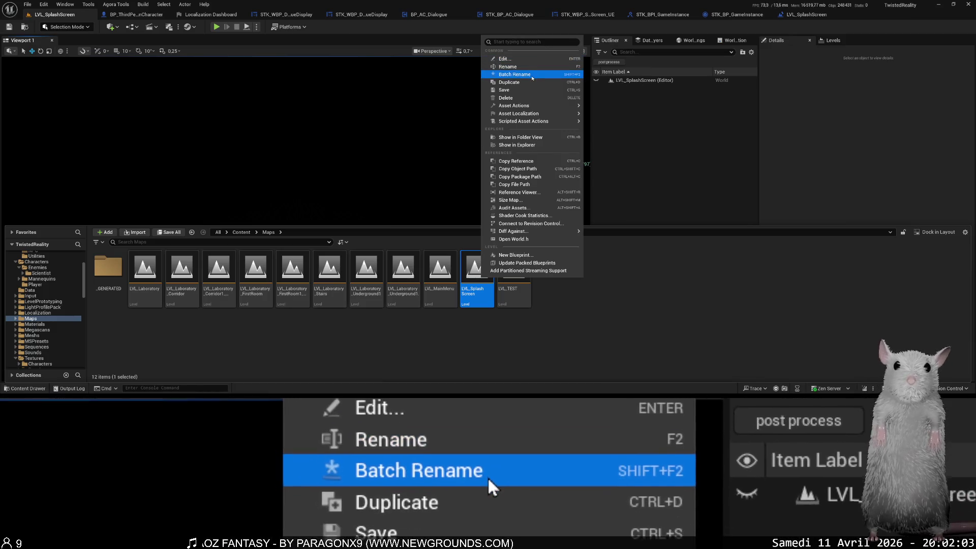
type("chil")
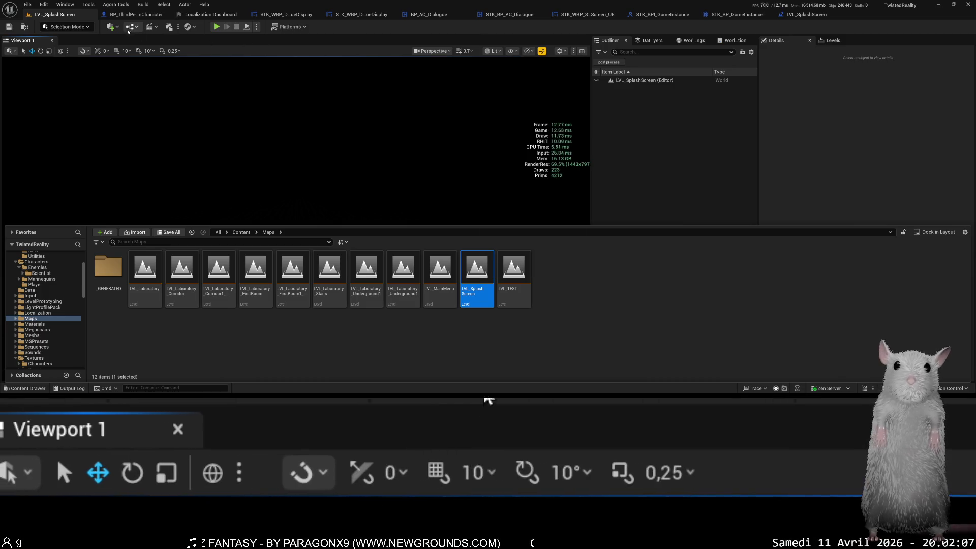
left_click(130, 27)
mouse_move(215, 65)
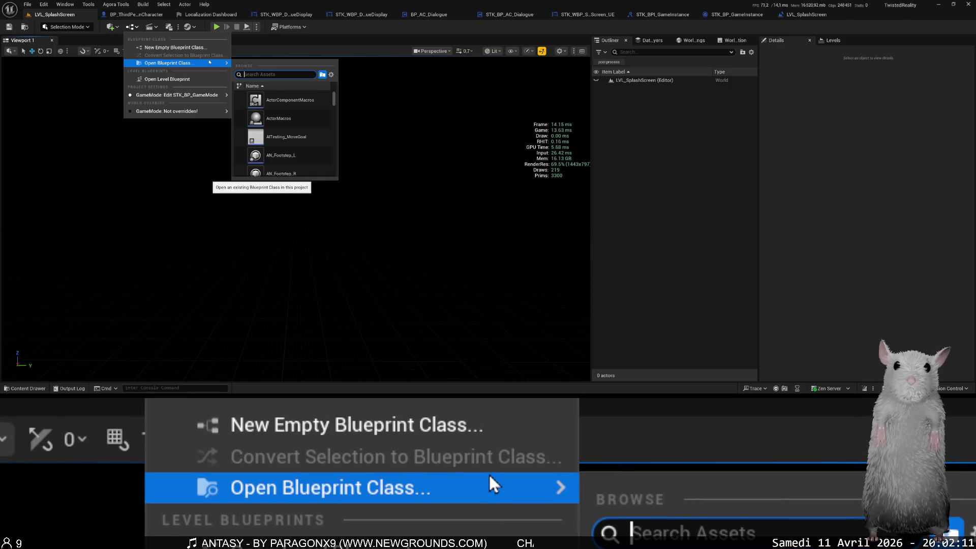
left_click(186, 79)
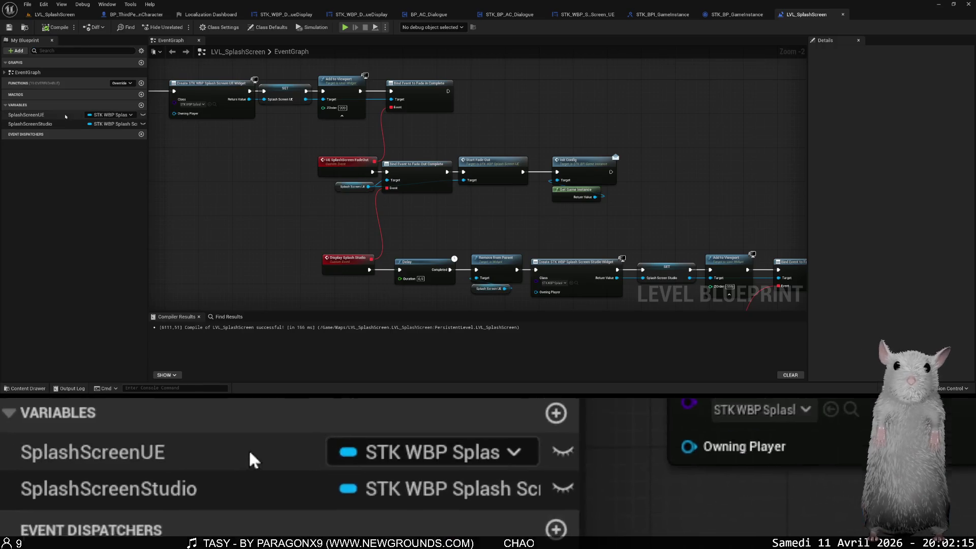
Expand the EventGraph event list and frame Event BeginPlay, searching 'parent' from its pin without adding a node.
left_click(6, 73)
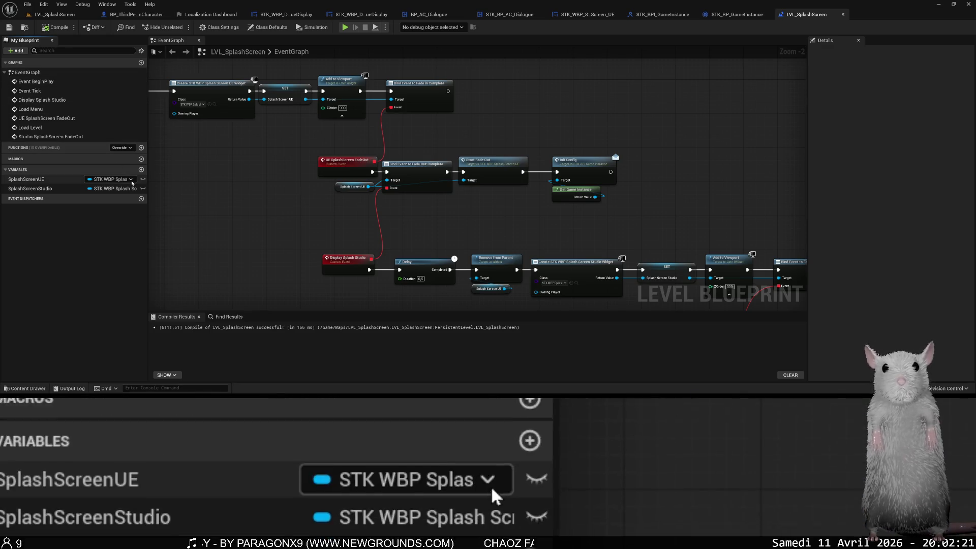
left_click_drag(213, 201, 386, 314)
scroll(287, 257, "up", 2)
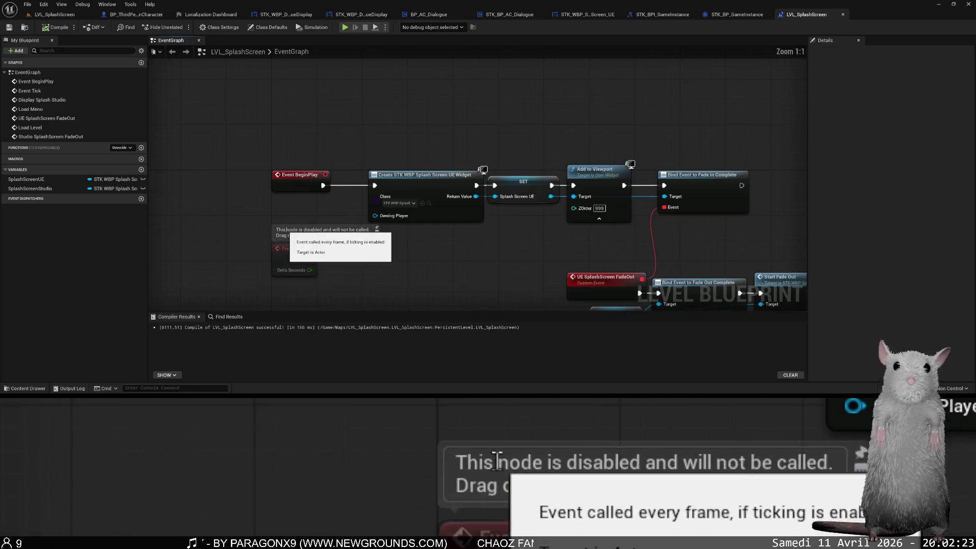
left_click_drag(392, 191, 408, 127)
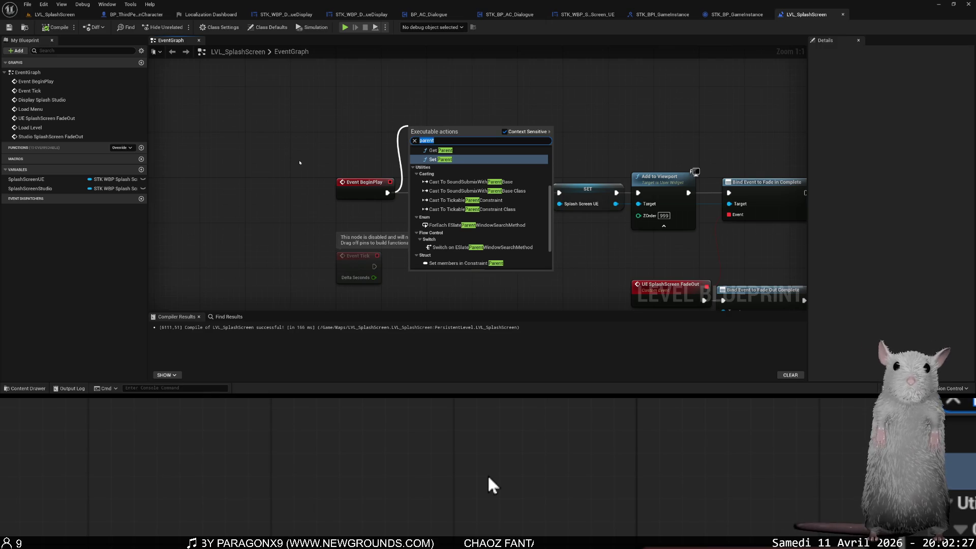
key("Escape")
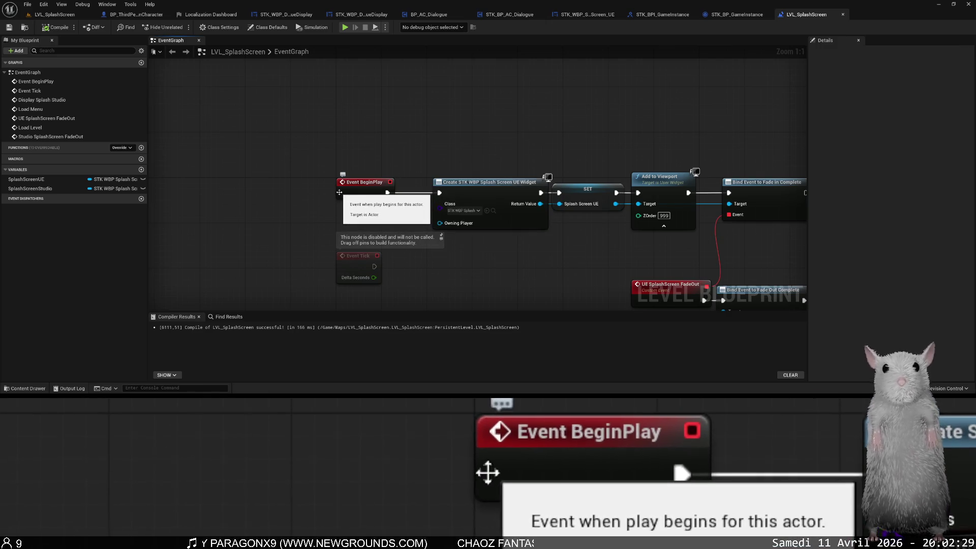
Add a Parent: BeginPlay call to Event BeginPlay, delete it, and show Class Defaults.
right_click(348, 196)
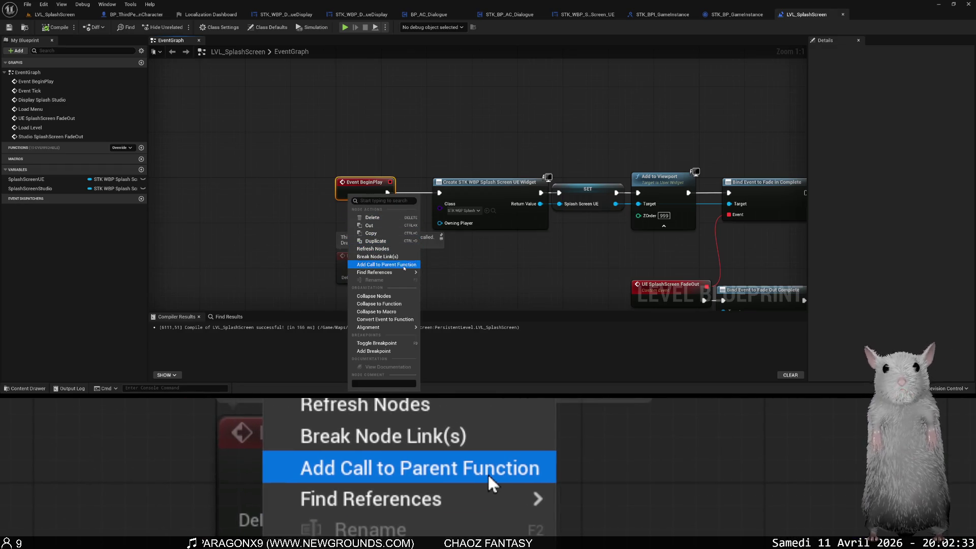
left_click(404, 268)
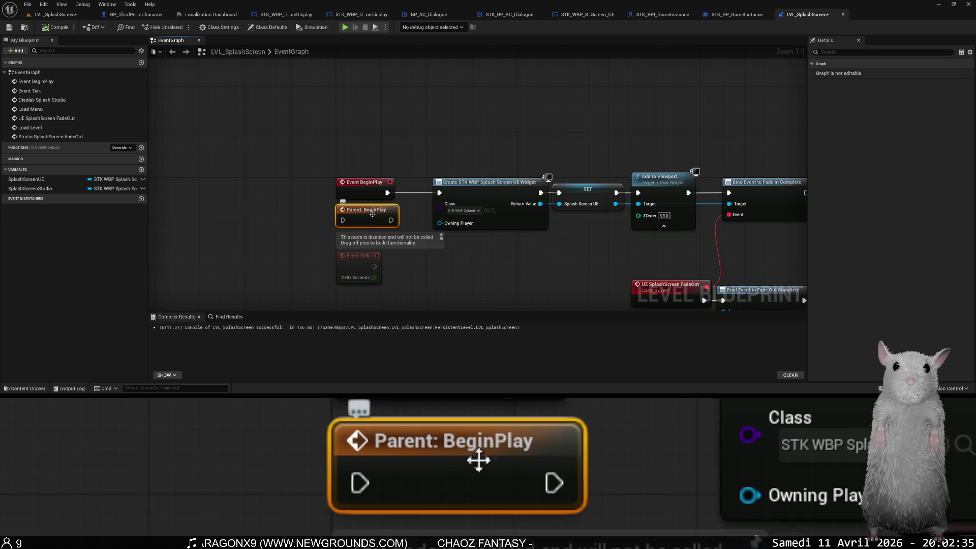
key("Delete")
left_click(267, 28)
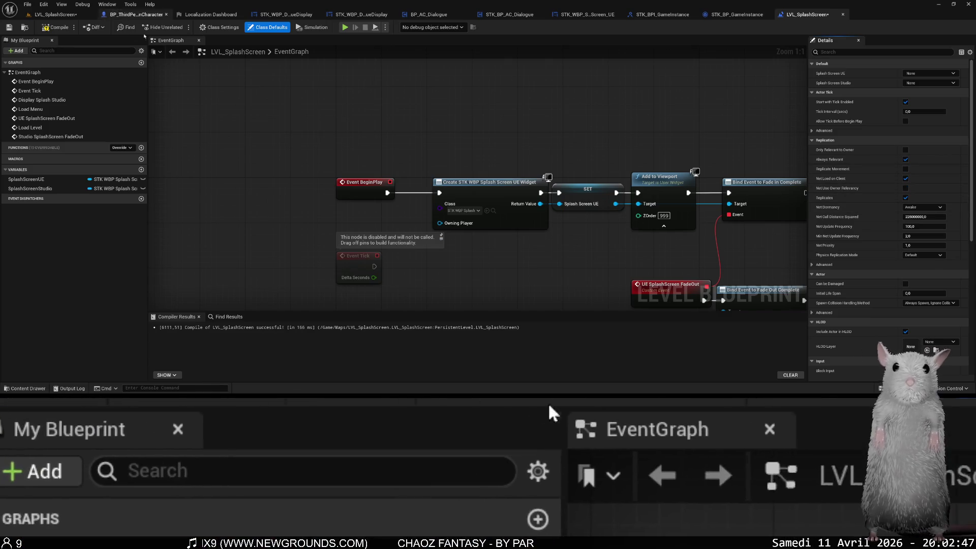
Check the Parent Class options in Class Settings, keeping Level Script Actor, and frame the Display Splash Studio nodes.
left_click(218, 27)
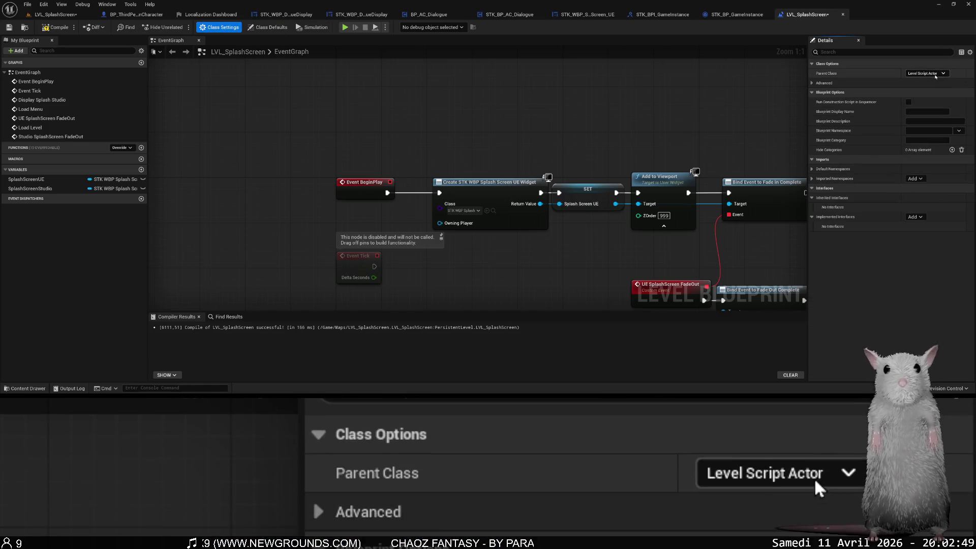
left_click(935, 75)
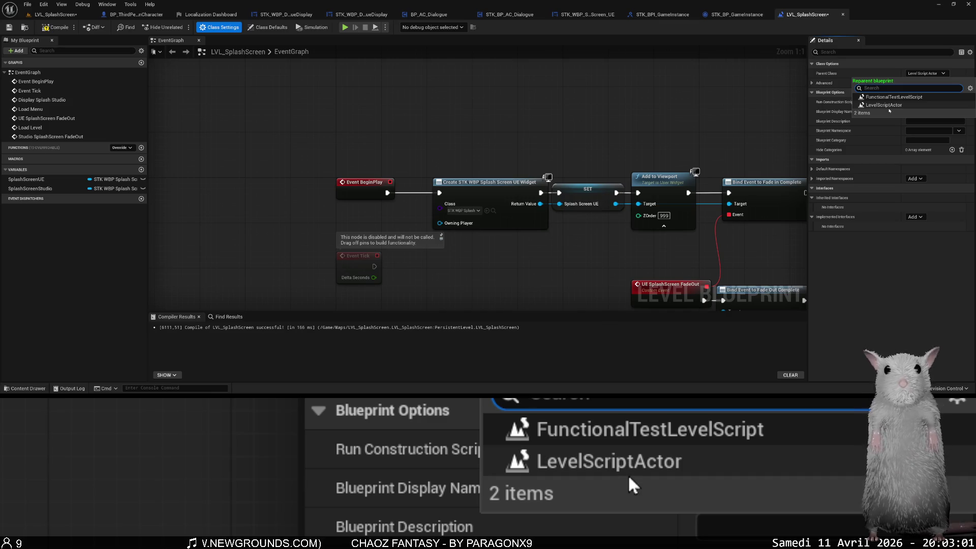
left_click(415, 108)
mouse_move(416, 108)
left_mouse_down()
mouse_move(254, 10)
mouse_move(80, 0)
left_mouse_up()
scroll(416, 108, "down", 4)
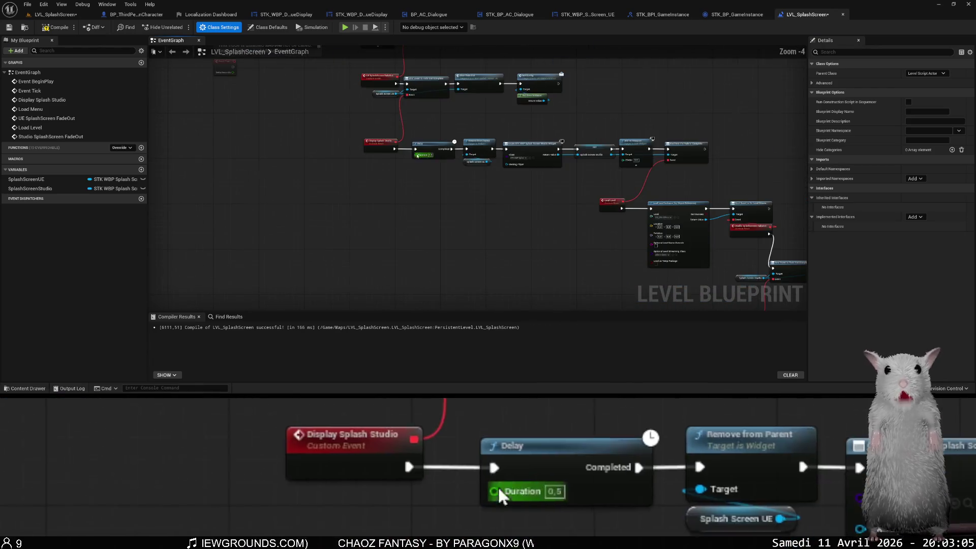
Frame the BeginPlay chain and save the level blueprint with Ctrl+S.
left_click_drag(173, 92, 335, 221)
scroll(315, 208, "up", 2)
scroll(336, 222, "up", 2)
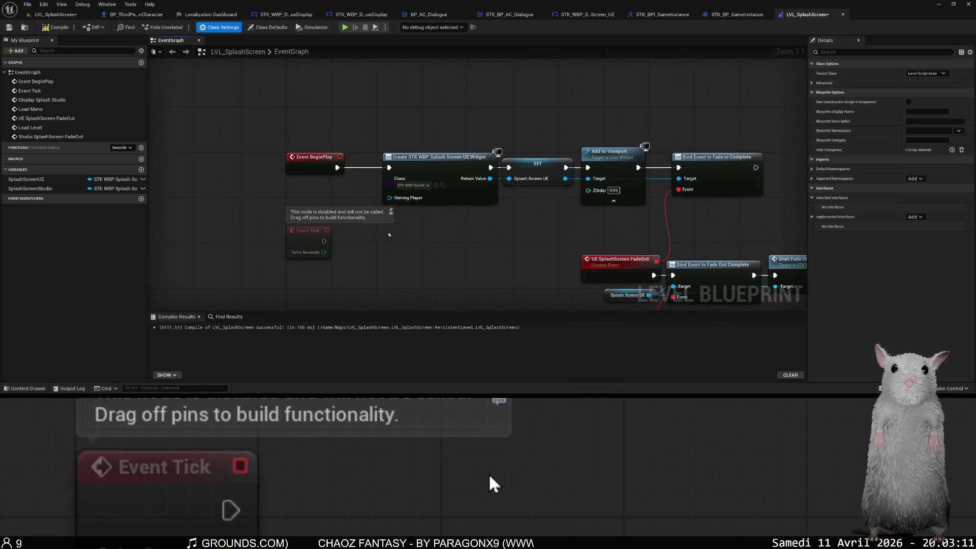
key("ctrl+s")
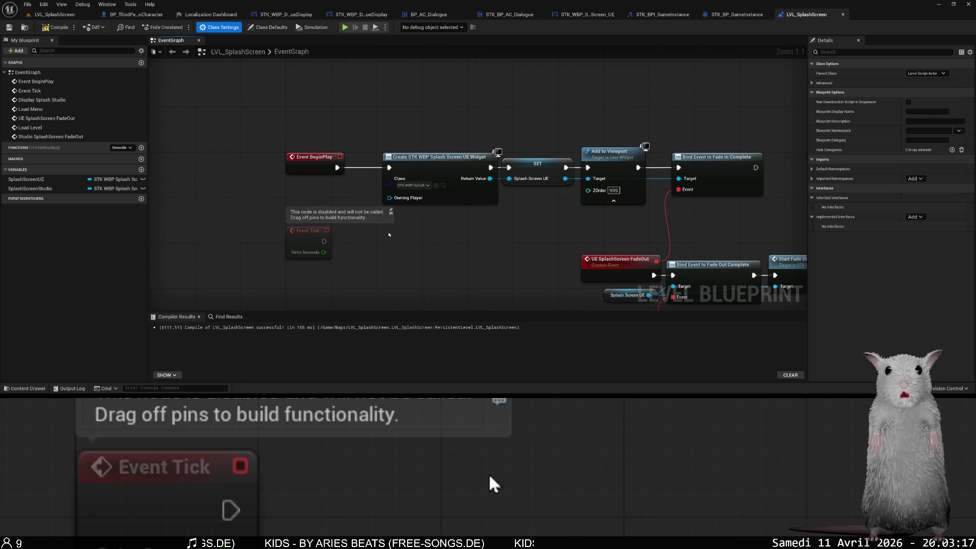
Compile the level blueprint and go back to the LVL_SplashScreen level viewport.
mouse_move(561, 235)
left_mouse_down()
mouse_move(255, 104)
mouse_move(398, 123)
left_mouse_up()
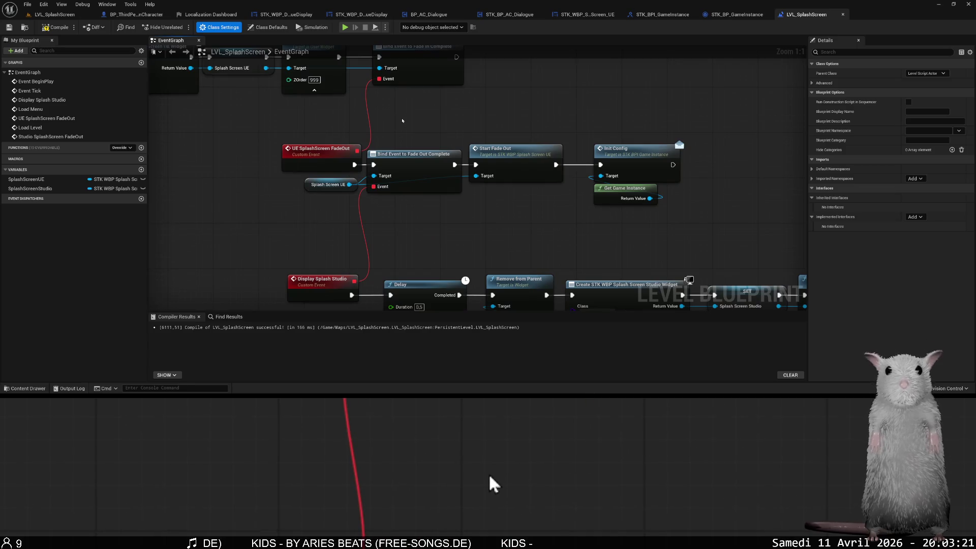
left_click(55, 29)
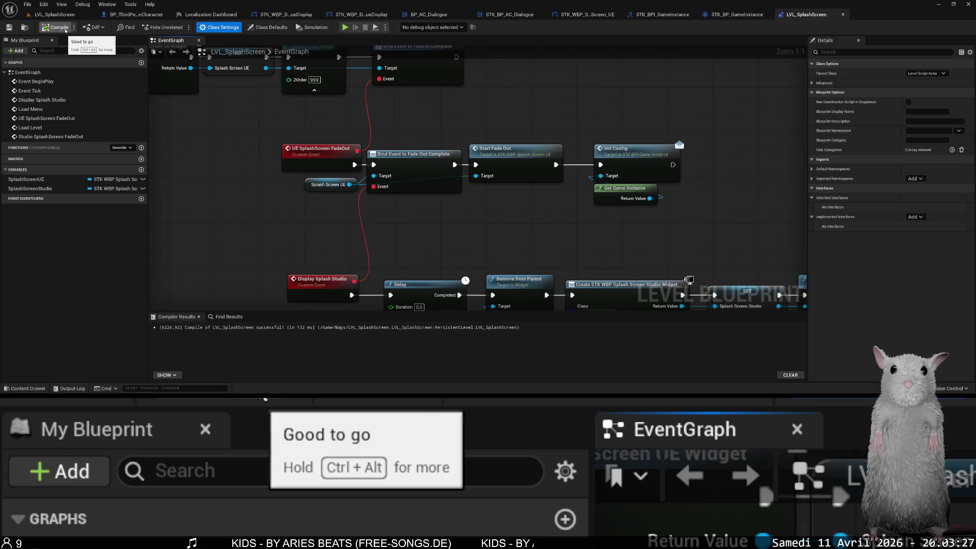
left_click(68, 20)
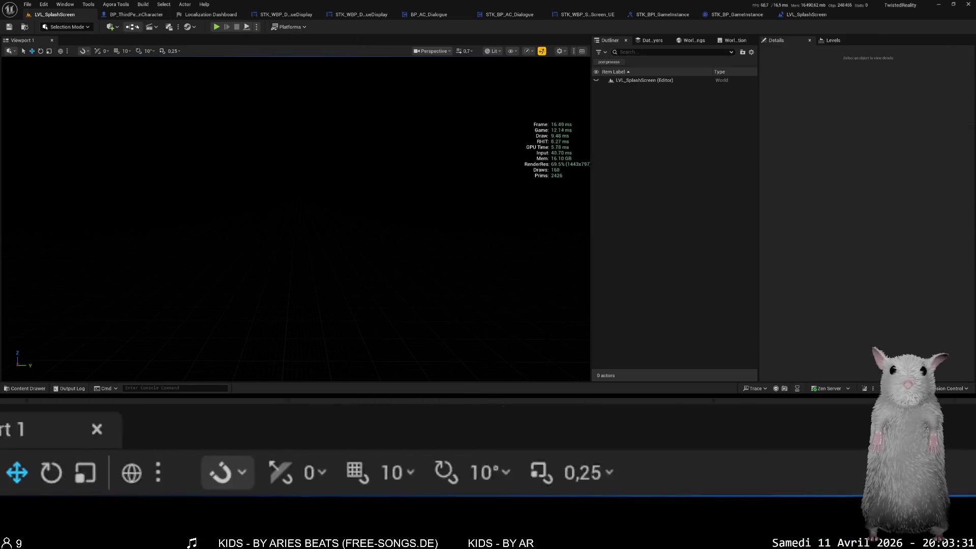
Open Edit > Project Settings > Packaging, review List of maps to include, then return to LVL_SplashScreen.
left_click(28, 4)
mouse_move(44, 4)
left_click(83, 120)
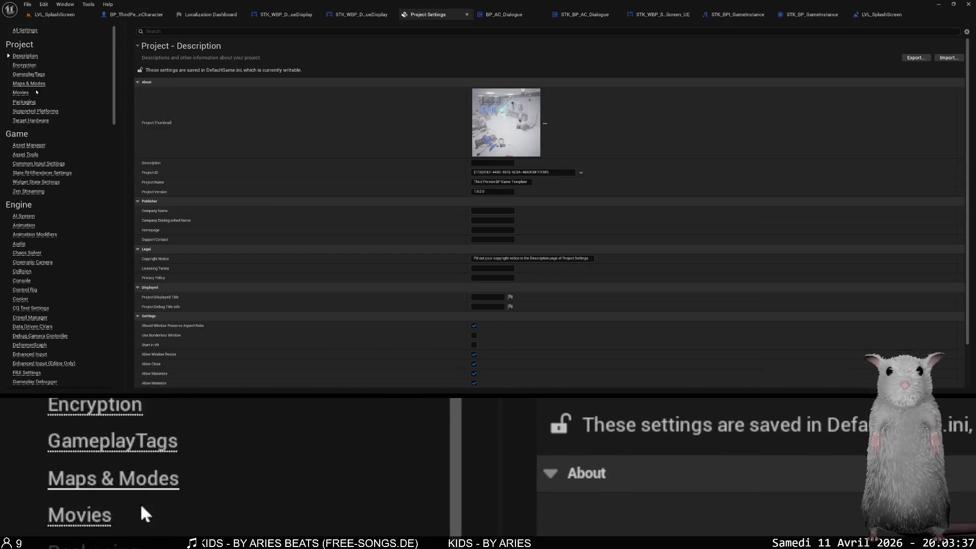
left_click(23, 102)
scroll(320, 280, "down", 10)
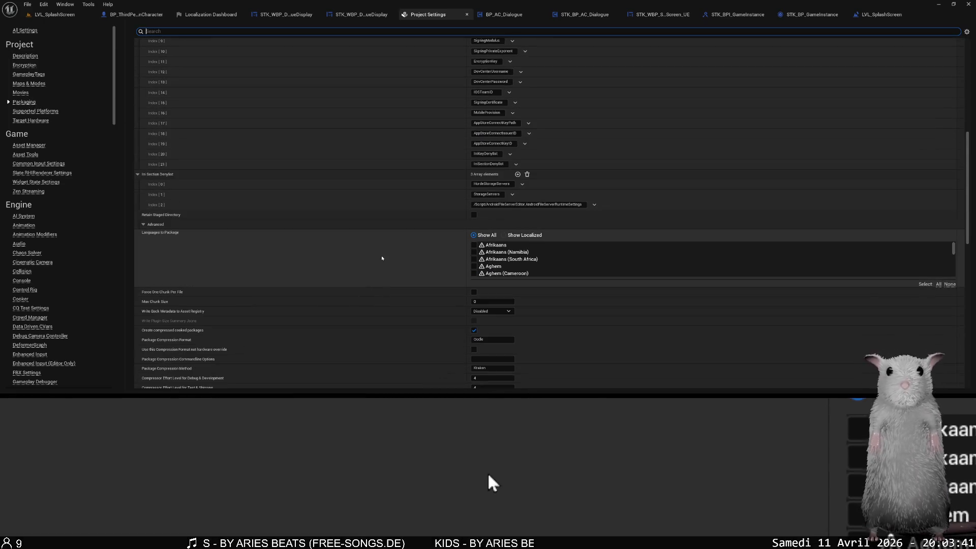
scroll(394, 224, "down", 7)
scroll(413, 216, "down", 5)
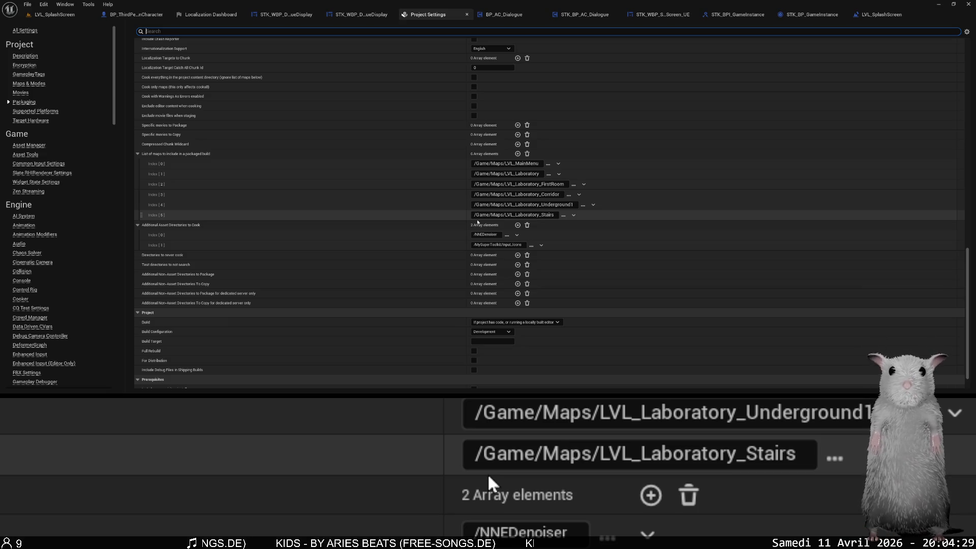
left_click(54, 14)
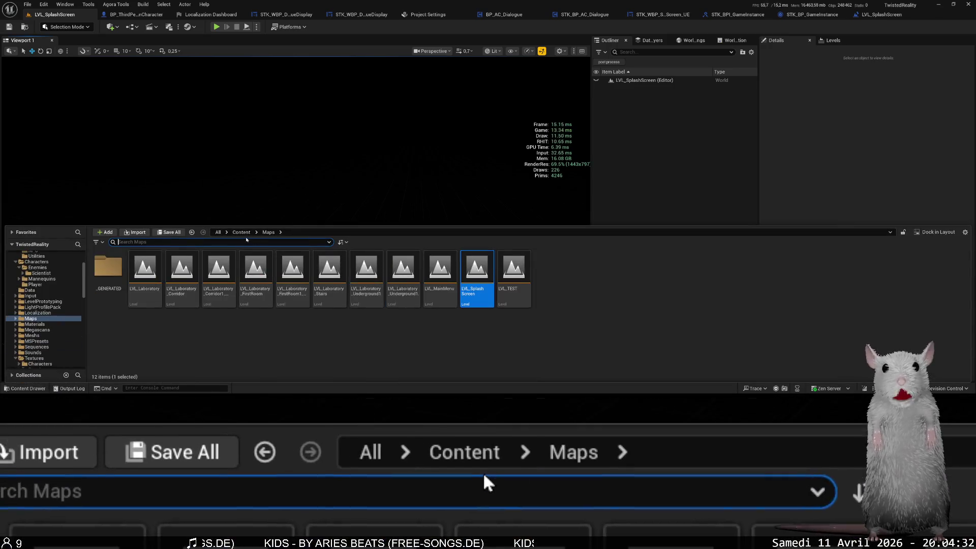
left_click(242, 232)
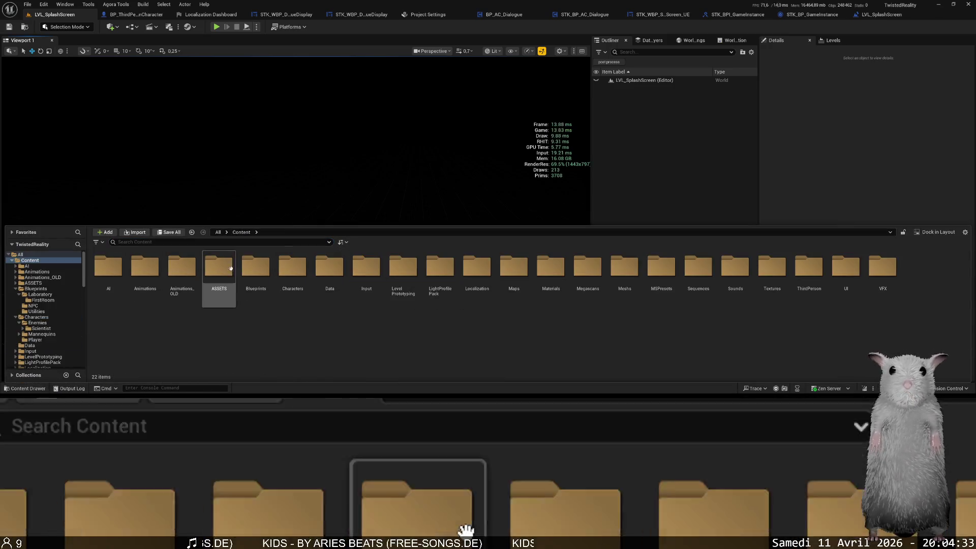
double_click(256, 268)
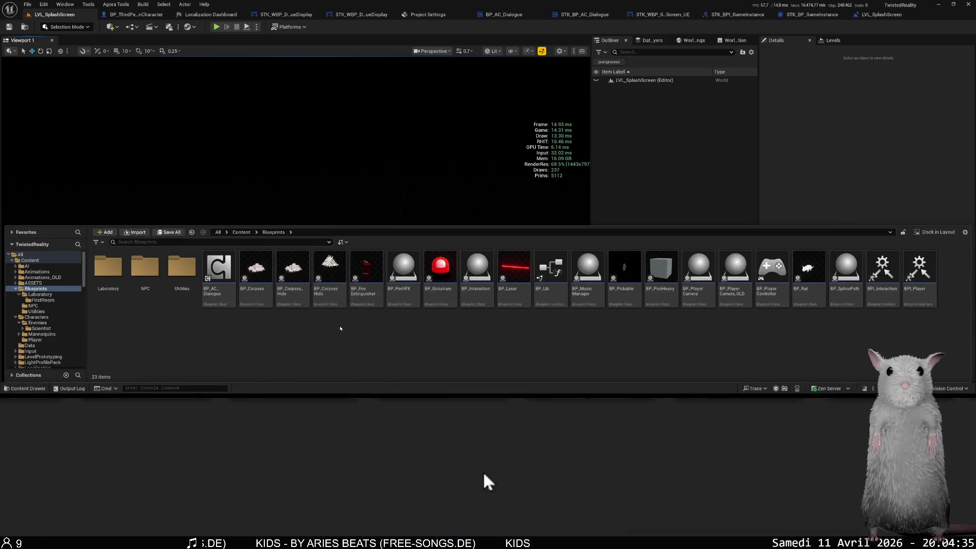
double_click(145, 267)
left_click(121, 273)
right_click(121, 273)
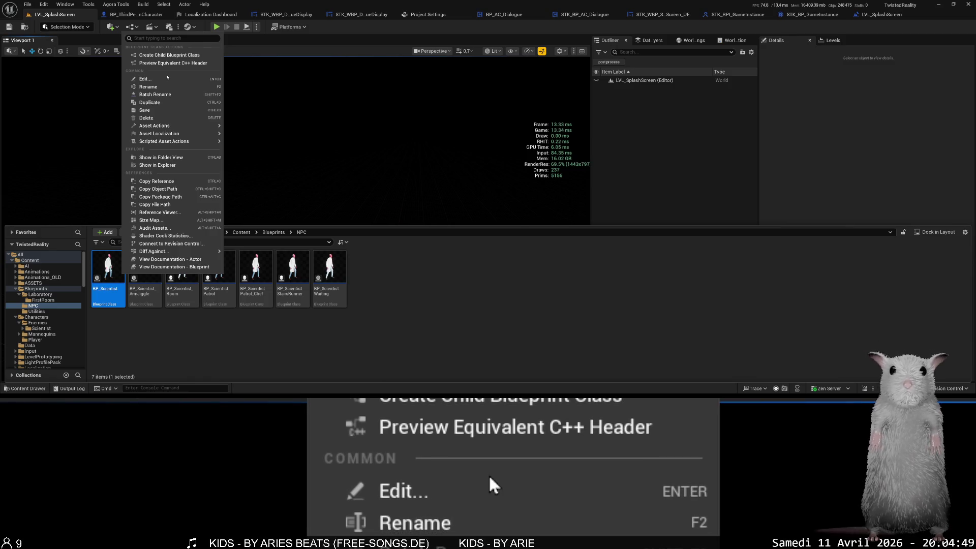
left_click(453, 160)
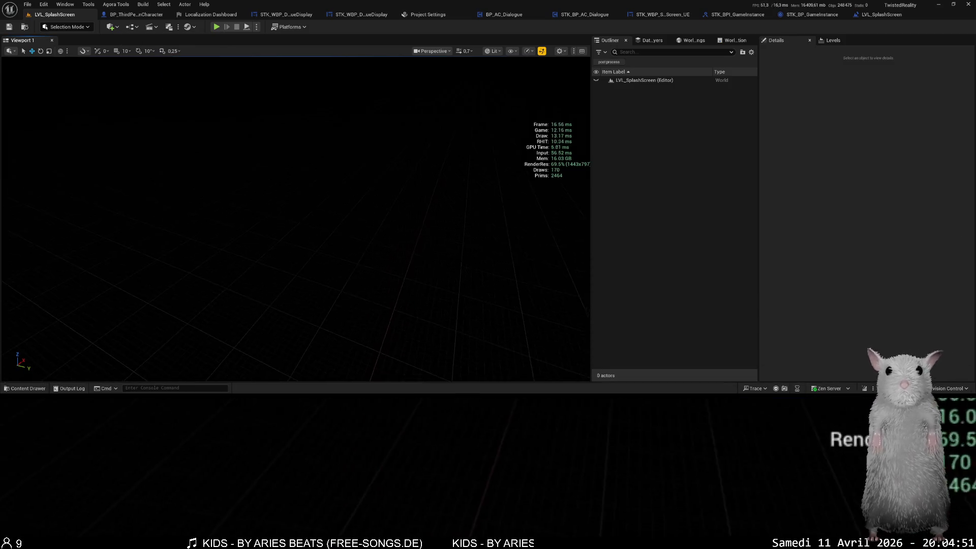
left_click(871, 14)
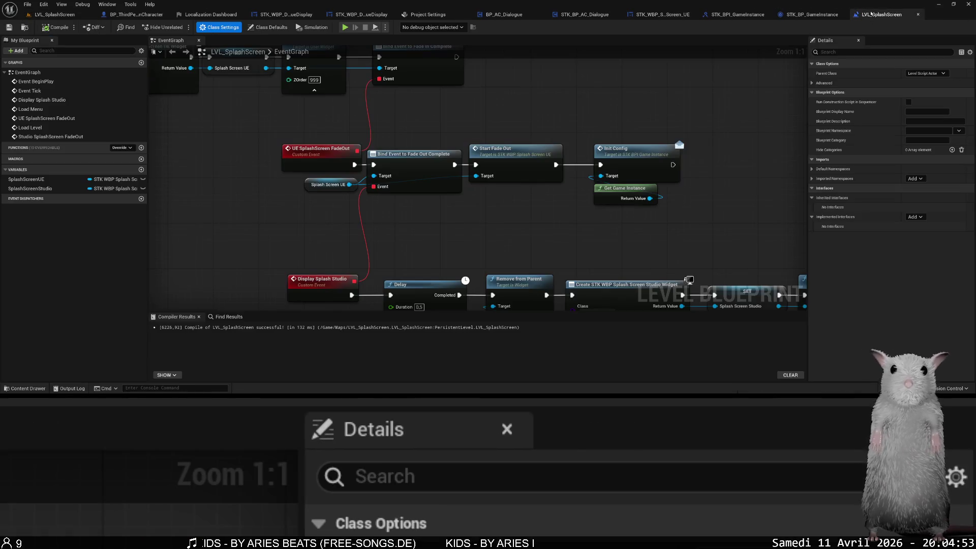
left_click_drag(447, 242, 408, 236)
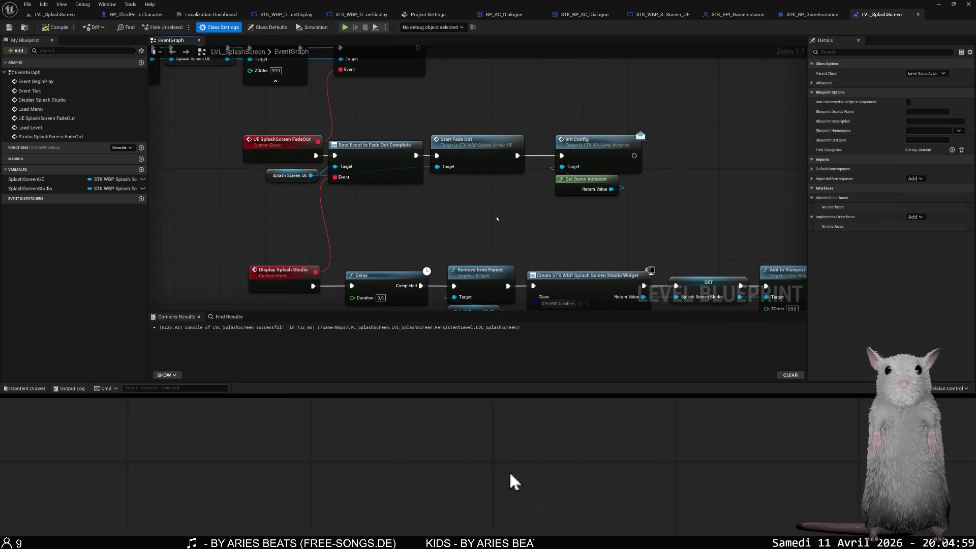
left_click_drag(498, 216, 342, 148)
mouse_move(534, 249)
left_mouse_down()
mouse_move(582, 173)
mouse_move(748, 384)
mouse_move(738, 451)
mouse_move(611, 346)
left_mouse_up()
left_click_drag(601, 207, 509, 150)
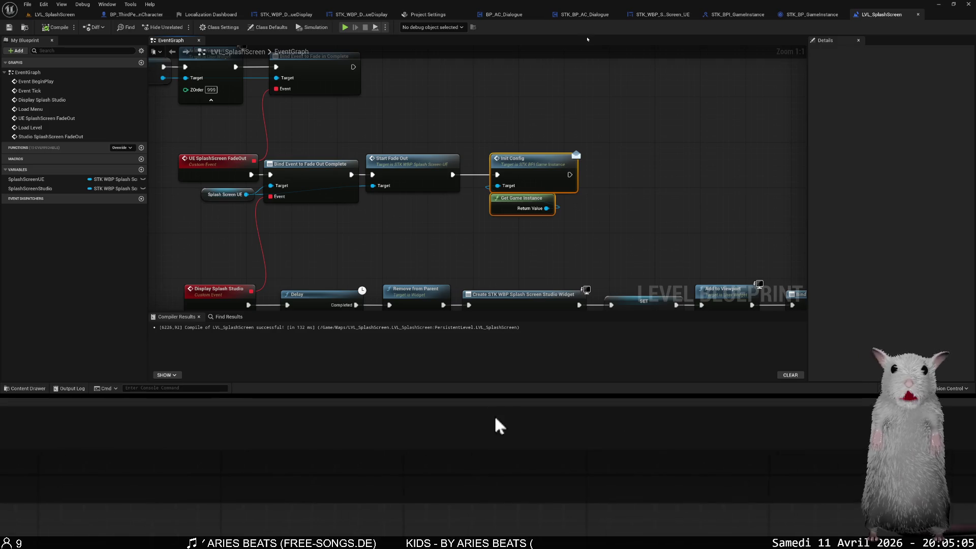
left_click(60, 14)
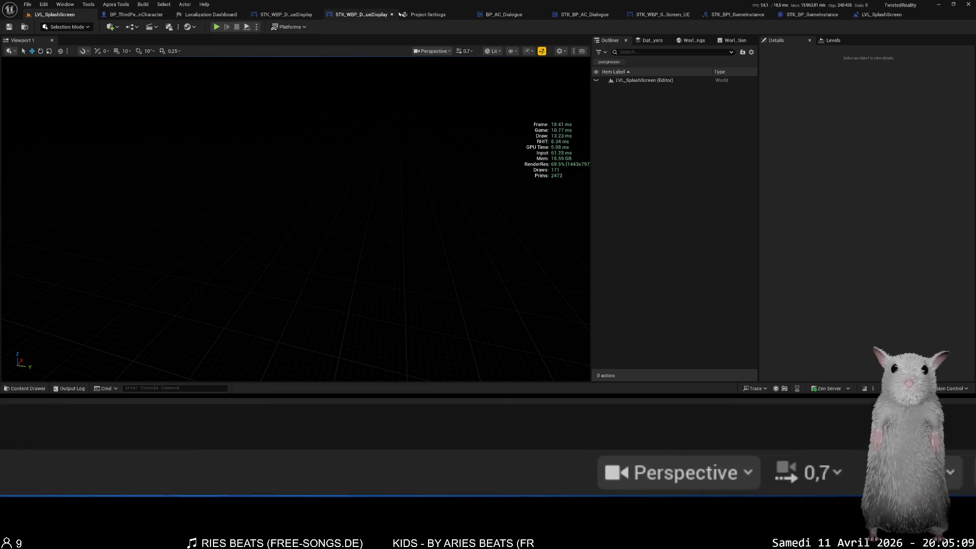
Add LVL_SplashScreen.umap as the seventh packaging map to include, then return to the level tab.
left_click(428, 14)
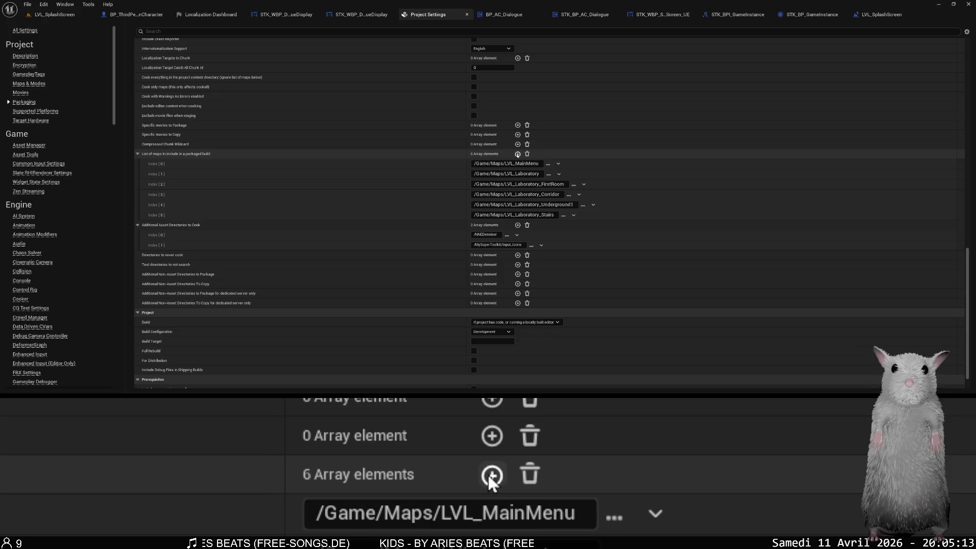
left_click(518, 154)
left_click(500, 226)
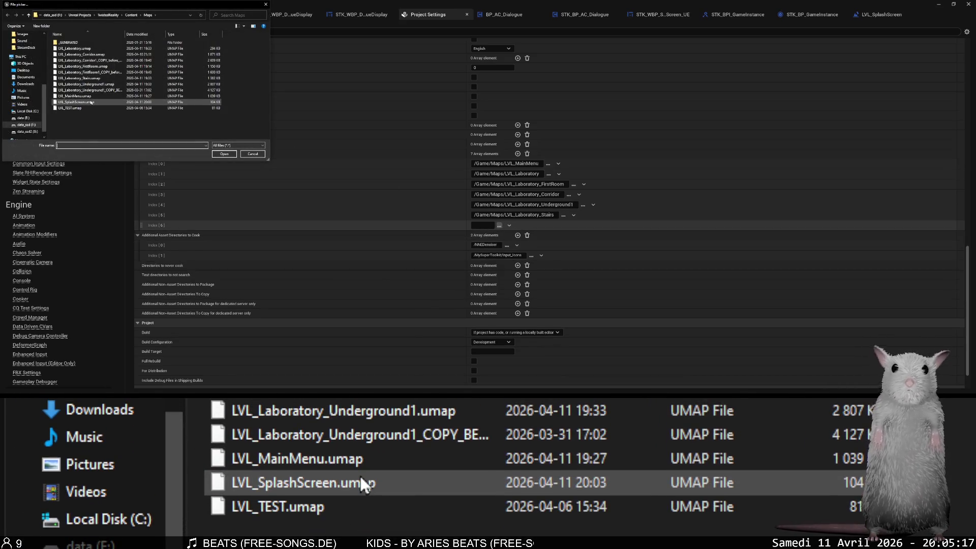
double_click(91, 102)
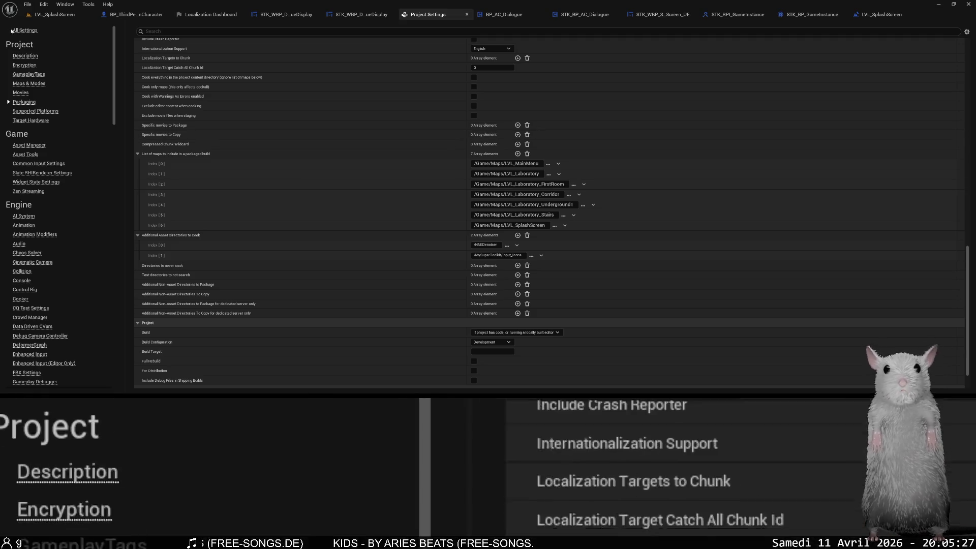
left_click(54, 14)
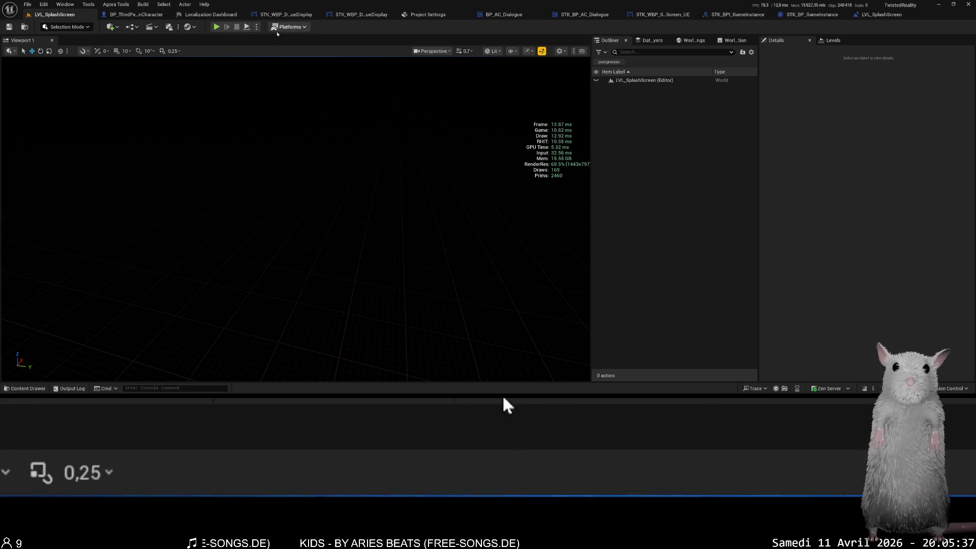
Choose Platforms > Windows > Package Project to build the project for Windows.
left_click(287, 26)
mouse_move(324, 123)
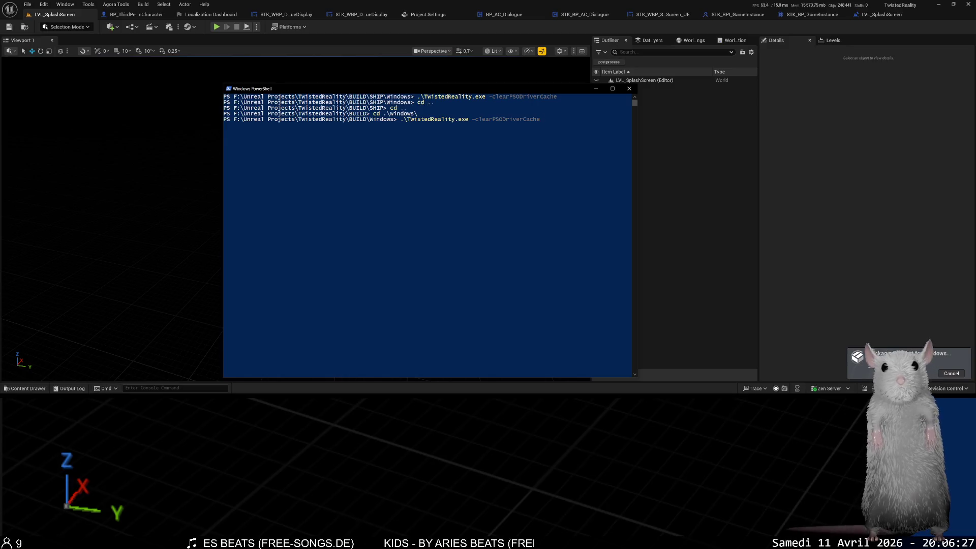
Bring the Firefox window showing the DB Browser for SQLite homepage to the front with Alt+Tab.
key("alt+Tab")
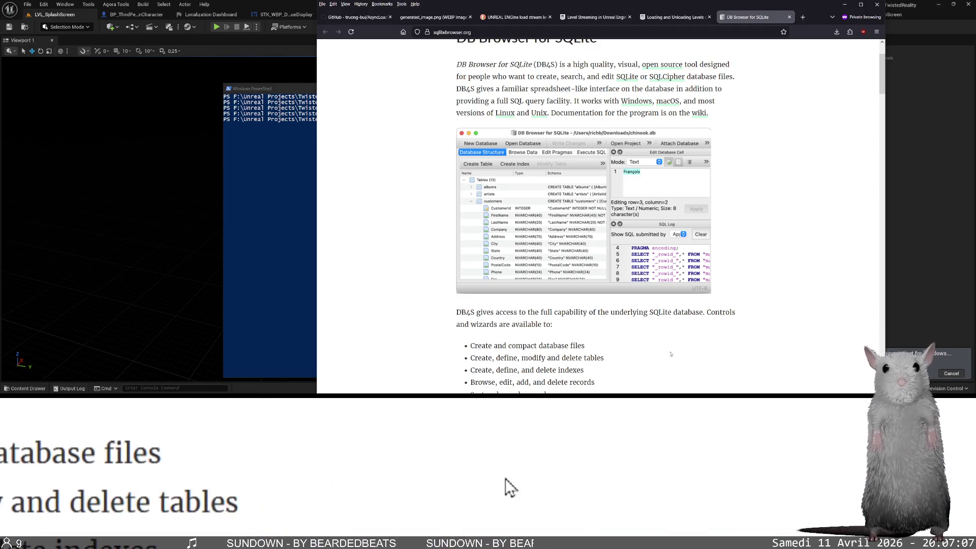
Select the DB Browser for SQLite heading, then move to the Level Streaming documentation tab.
scroll(666, 345, "down", 4)
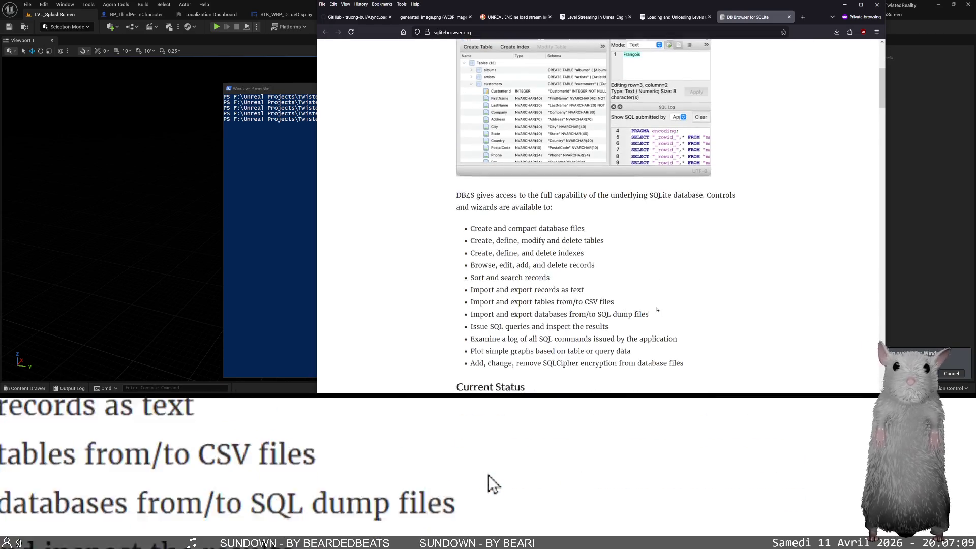
scroll(657, 306, "down", 3)
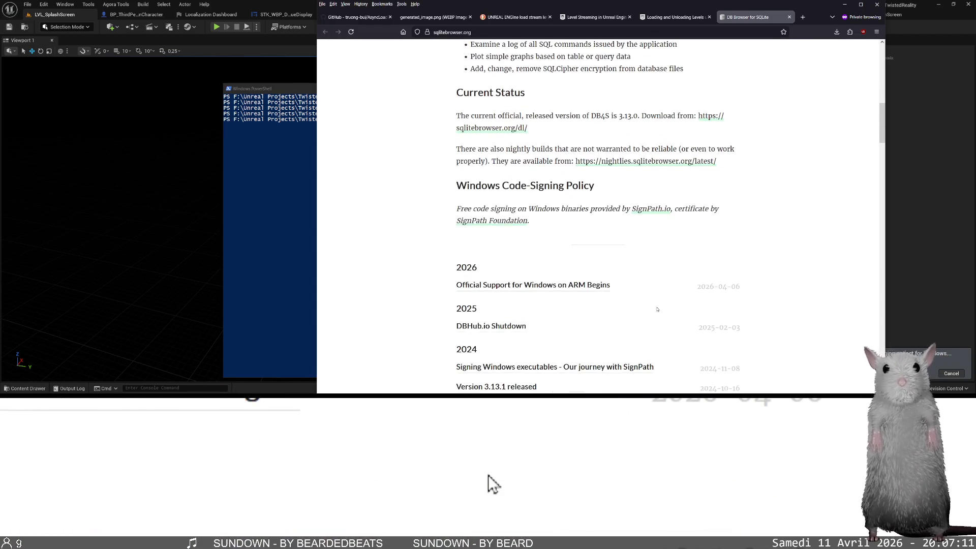
scroll(657, 309, "up", 10)
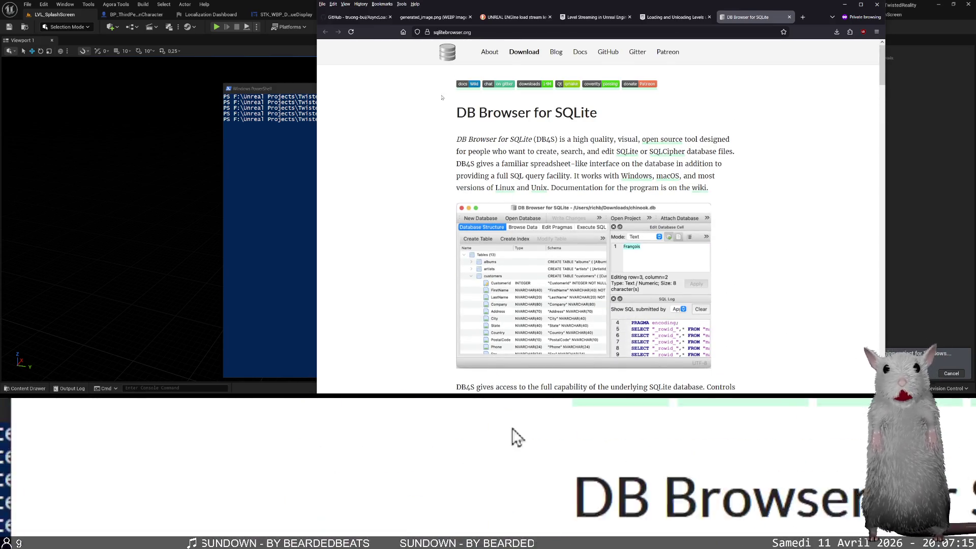
triple_click(576, 116)
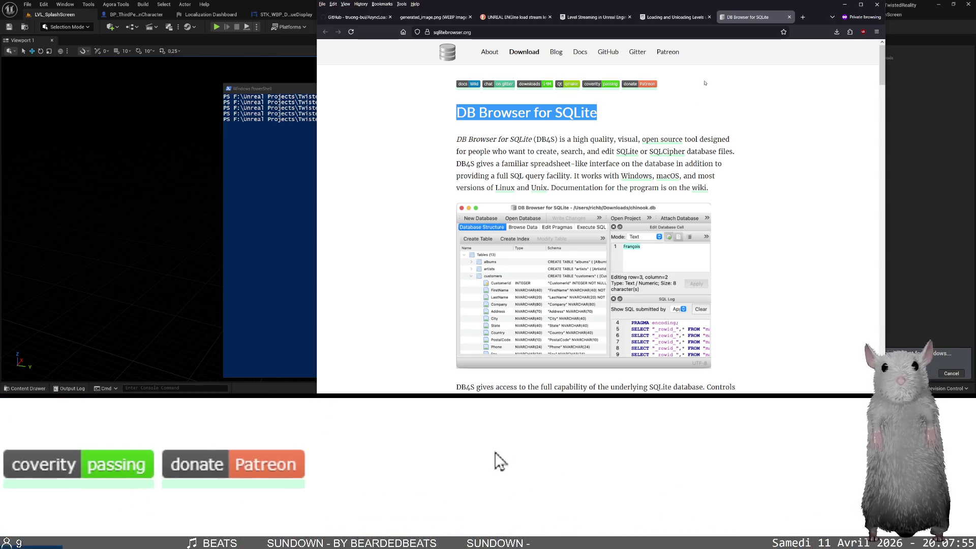
left_click(671, 19)
left_click(595, 18)
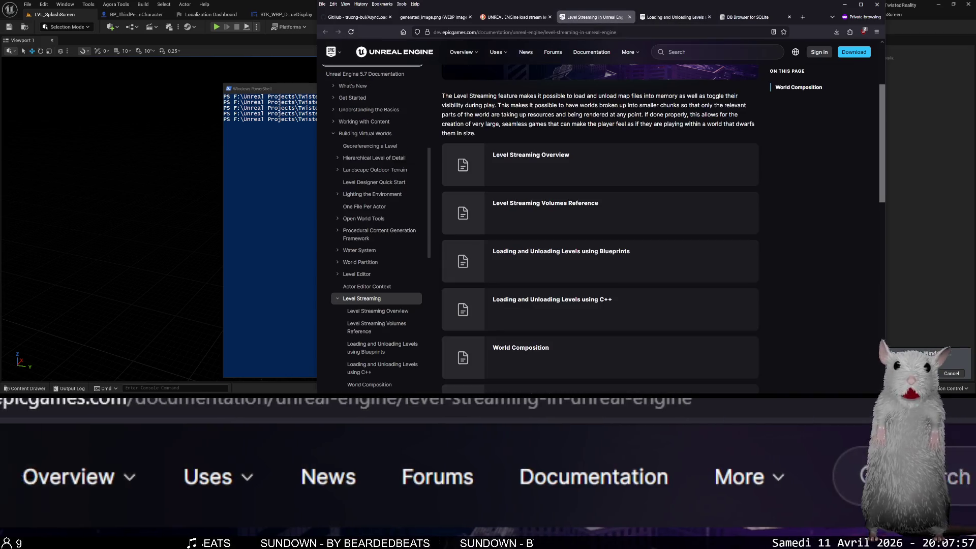
Replace the DuckDuckGo query on the search results tab with 'sqlite' and search.
left_click(490, 18)
scroll(488, 127, "up", 3)
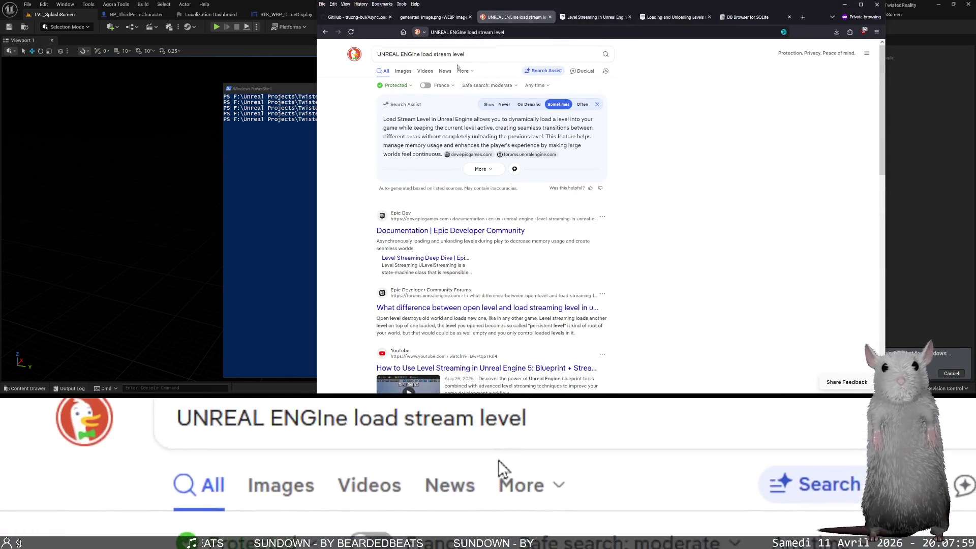
left_click(465, 55)
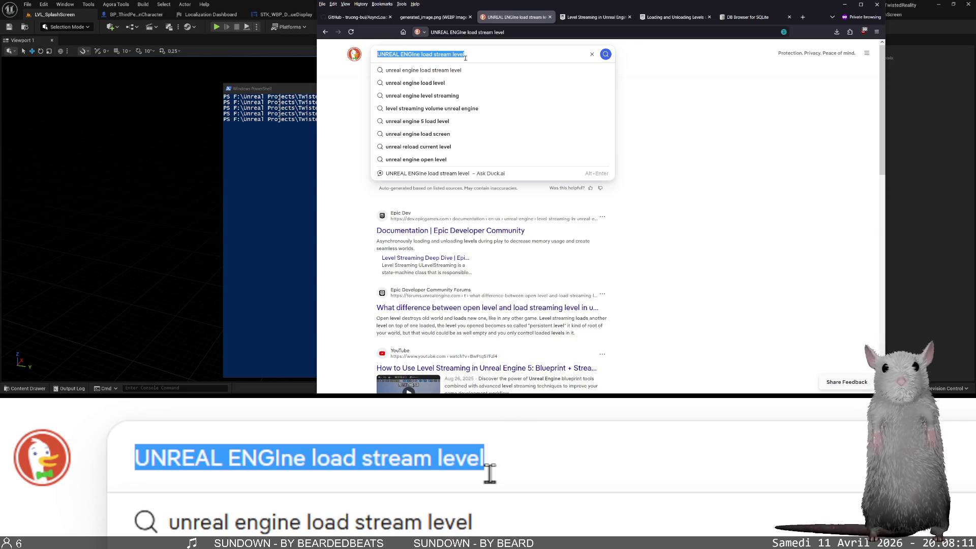
type("sl")
key("BackSpace")
key("BackSpace")
type("sqlite")
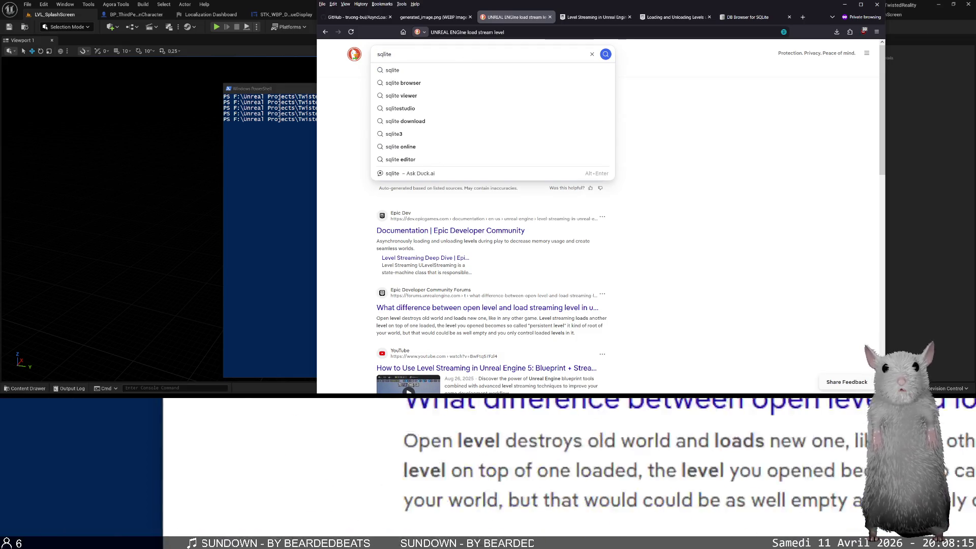
key("Return")
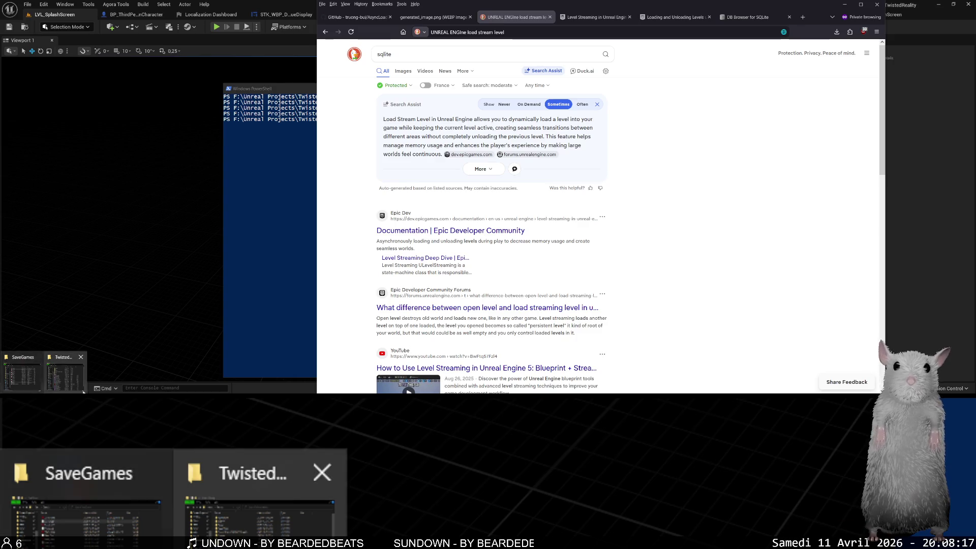
Rerun .\TwistedReality.exe -clearPSODriverCache in PowerShell and hide the terminal and browser.
key("alt+Tab")
key("Return")
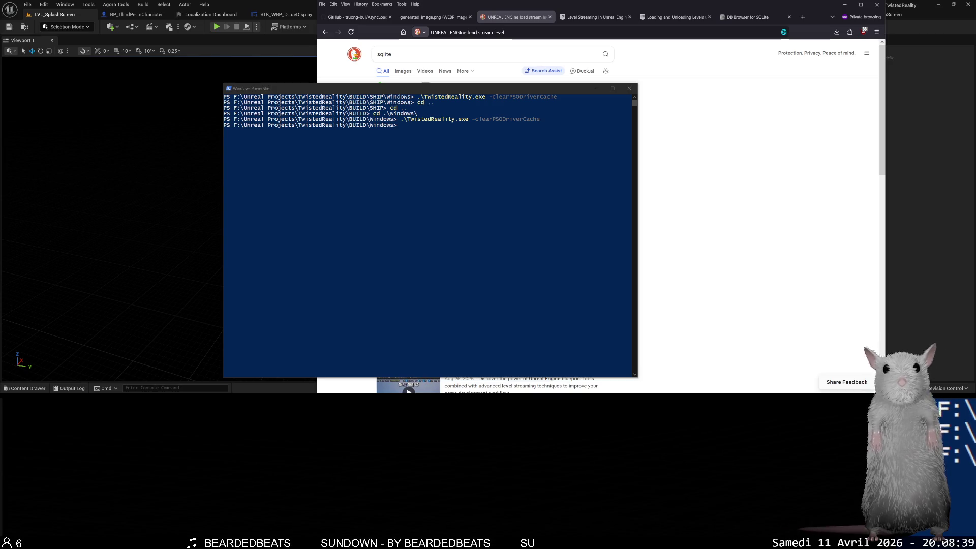
left_click(269, 51)
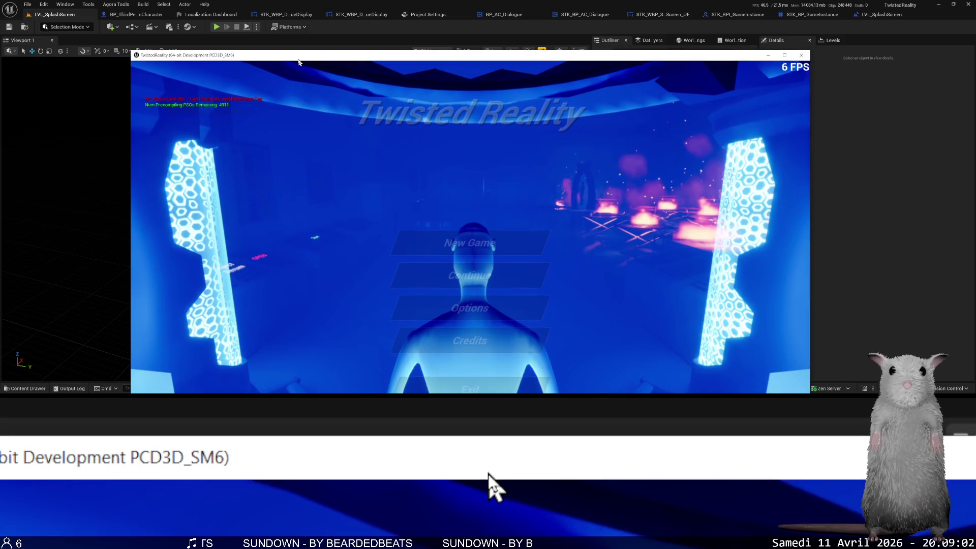
Move the TwistedReality game window to view its main menu, then close the game.
left_click_drag(301, 64, 296, 30)
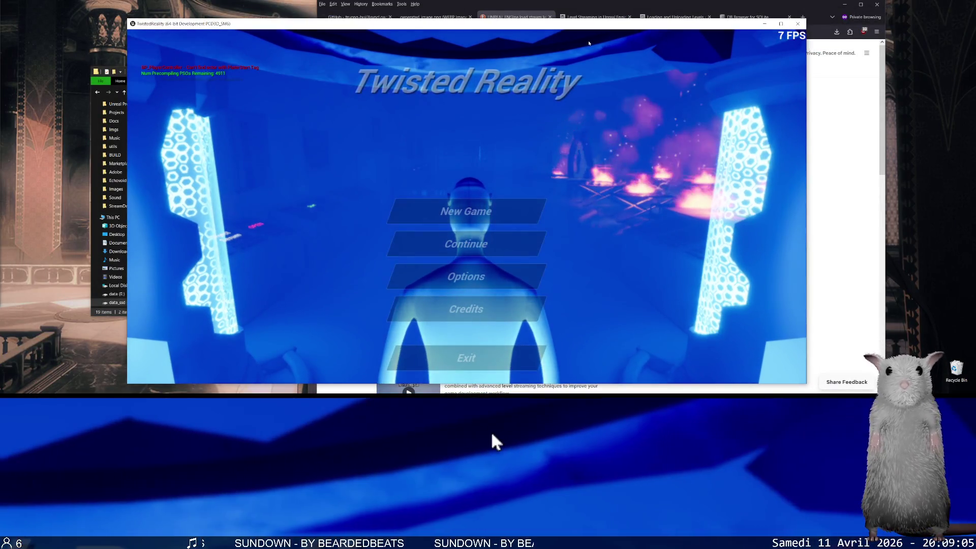
left_click(798, 24)
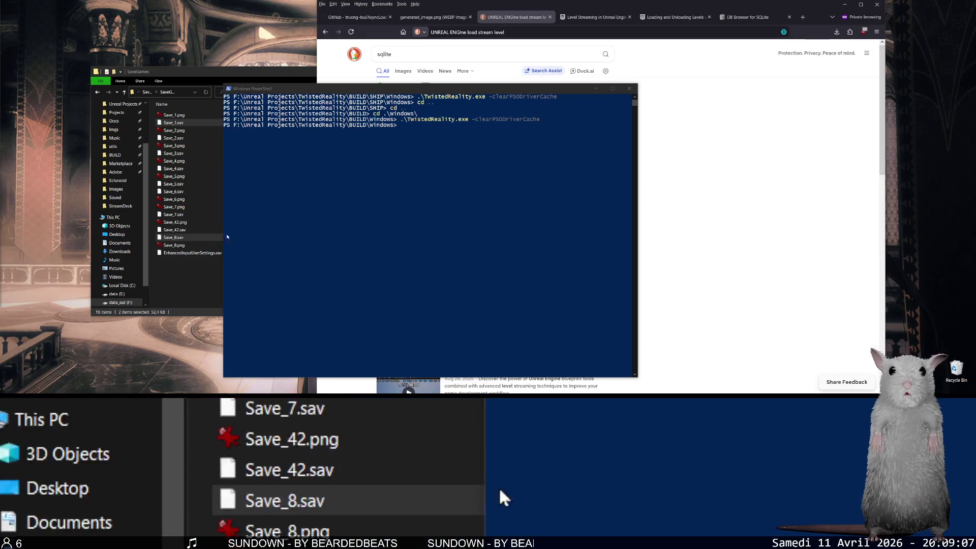
Navigate from SaveGames up to the project root, into BUILD > Windows, and launch TwistedReality.exe.
left_click(160, 278)
key("BackSpace")
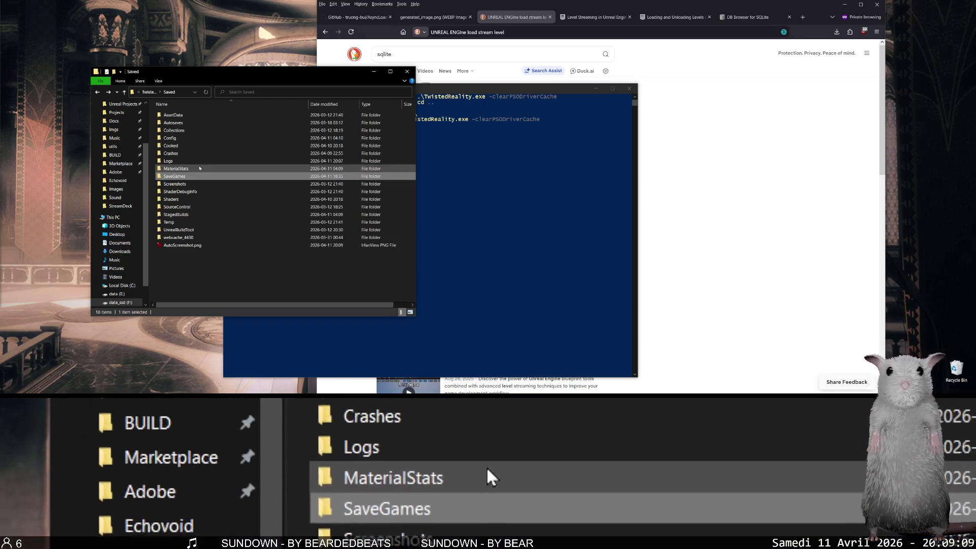
key("BackSpace")
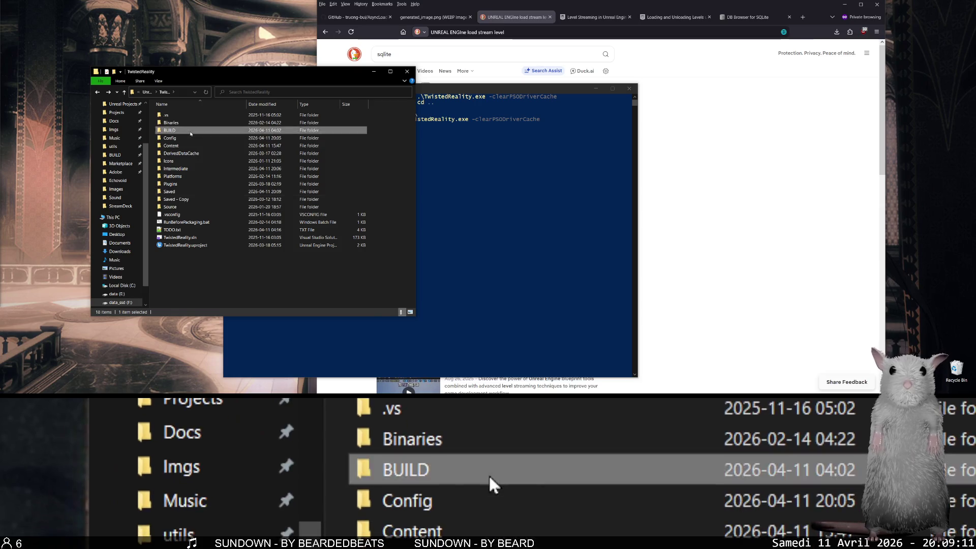
double_click(189, 130)
double_click(185, 123)
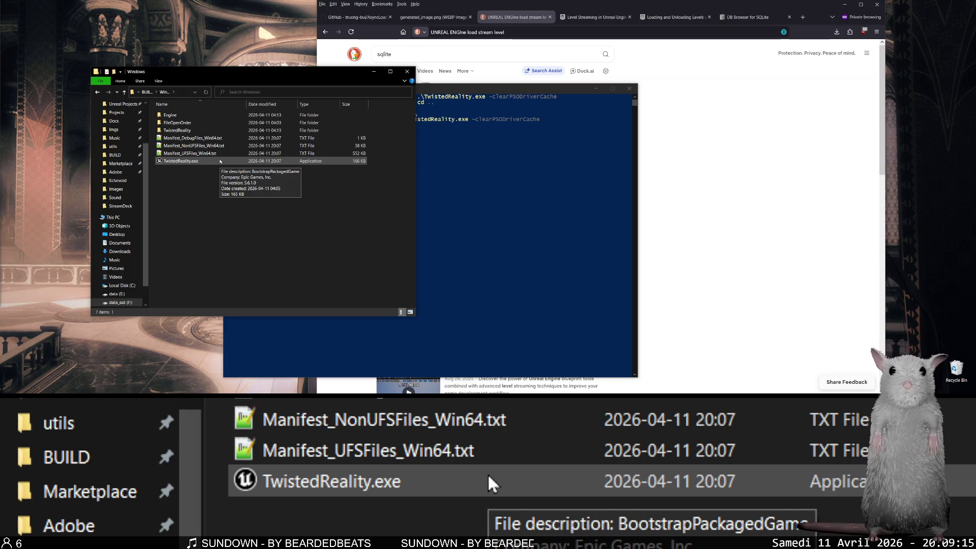
double_click(216, 161)
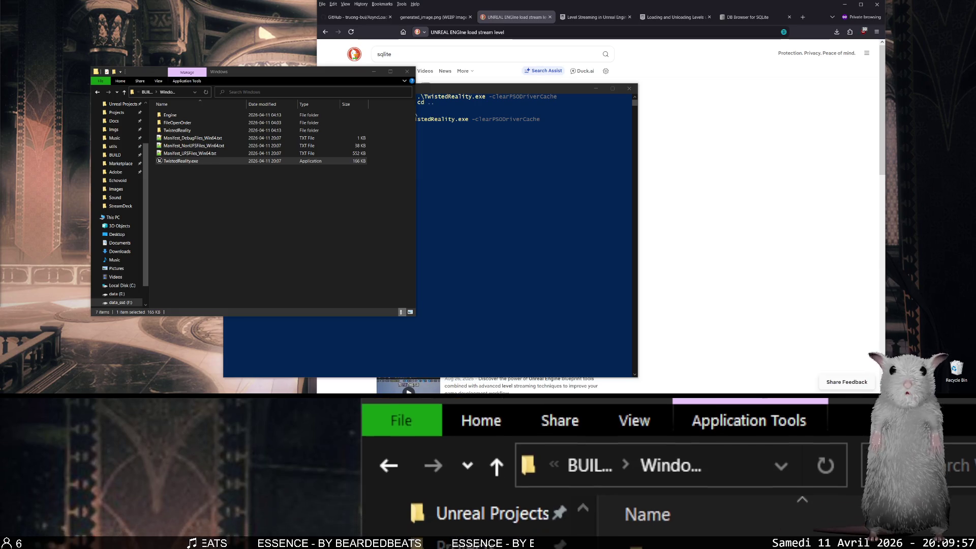
Reselect TwistedReality.exe and launch it again.
left_click(212, 189)
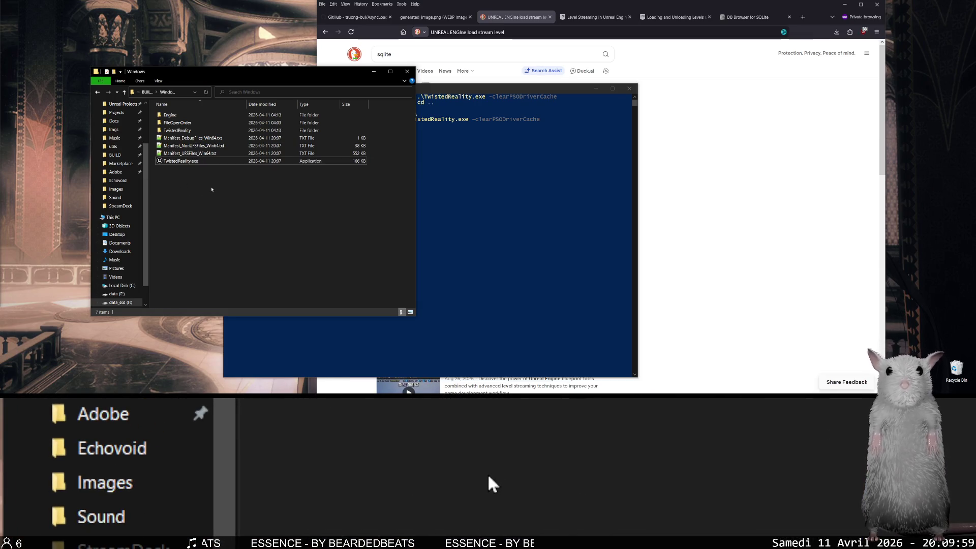
left_click(177, 163)
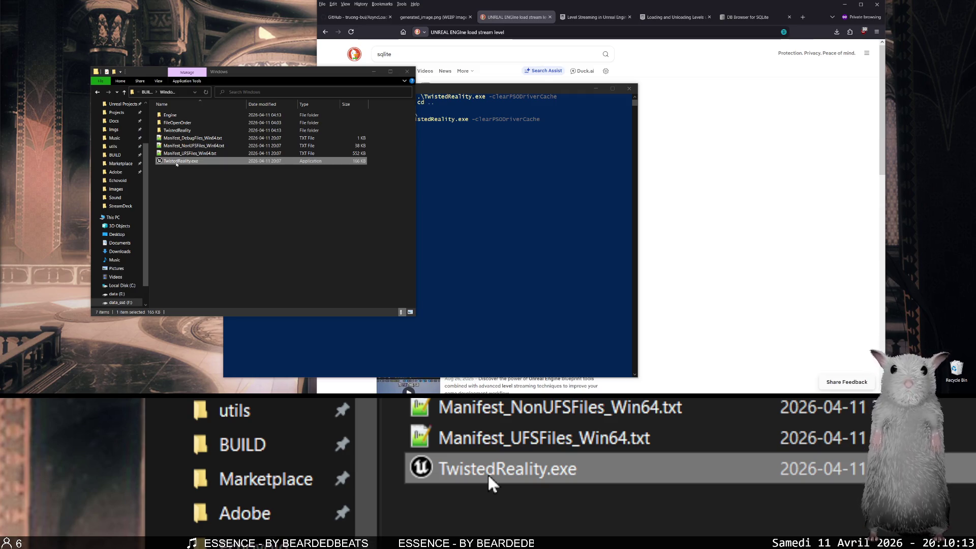
double_click(176, 164)
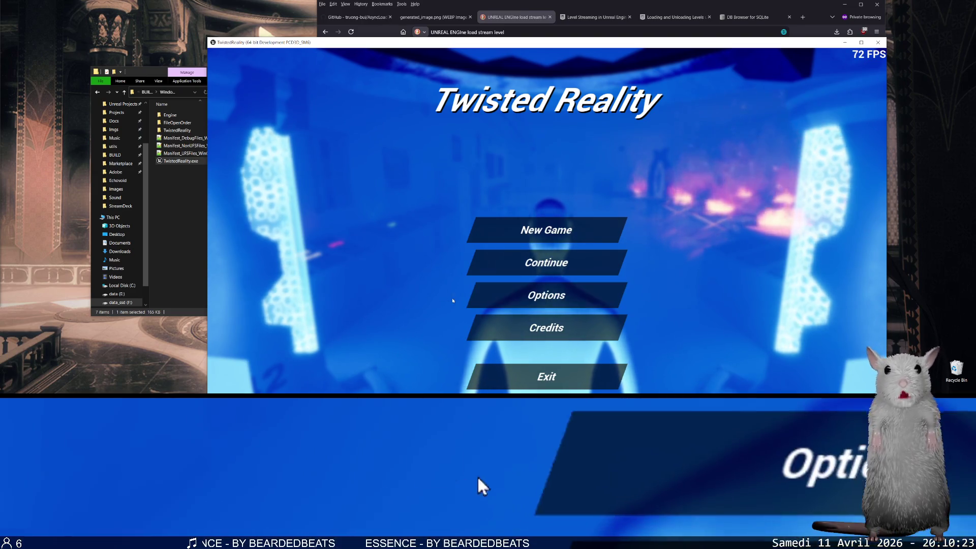
Close the Twisted Reality game window and go up to the project root folder.
left_click(877, 42)
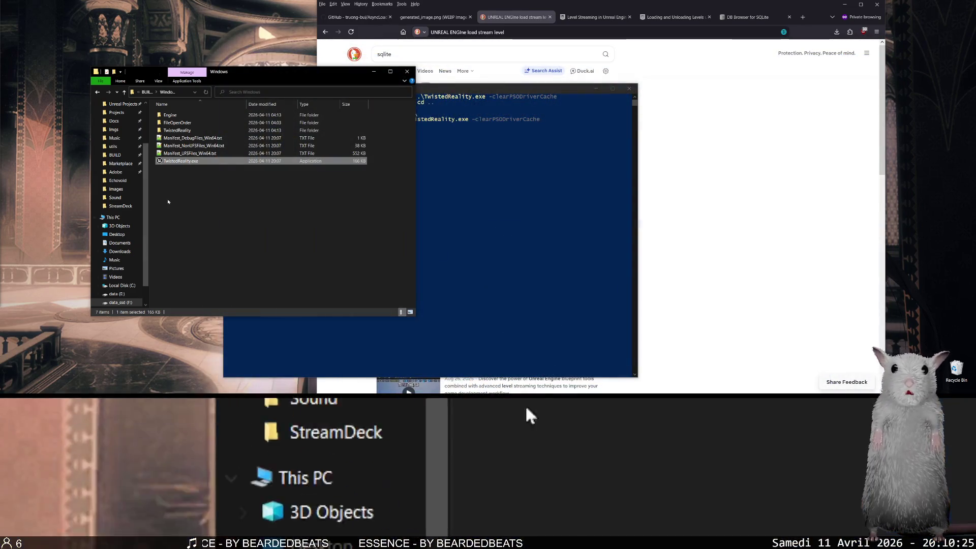
key("alt+Up")
key("alt+Up")
Launch TwistedReality.uproject from the project root and bring the editor window forward.
double_click(192, 246)
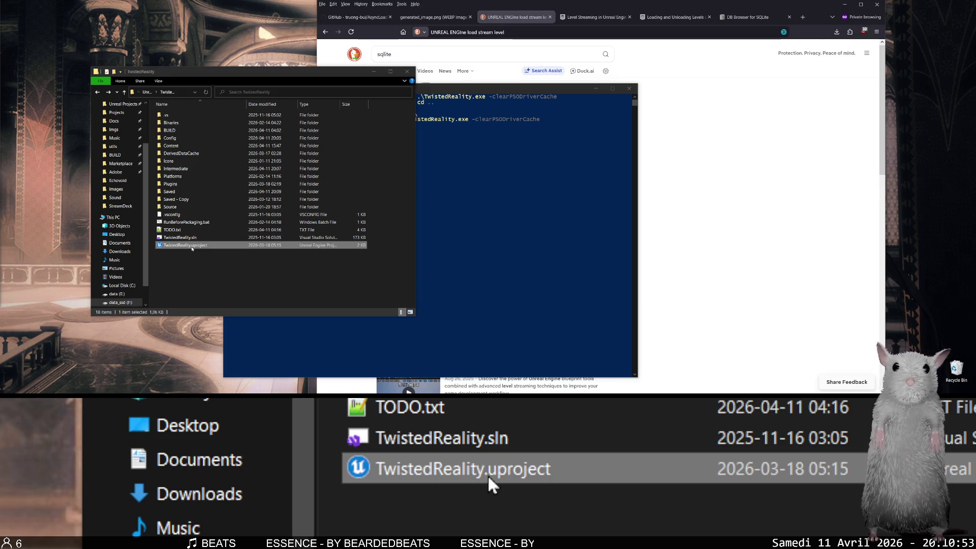
left_click(429, 55)
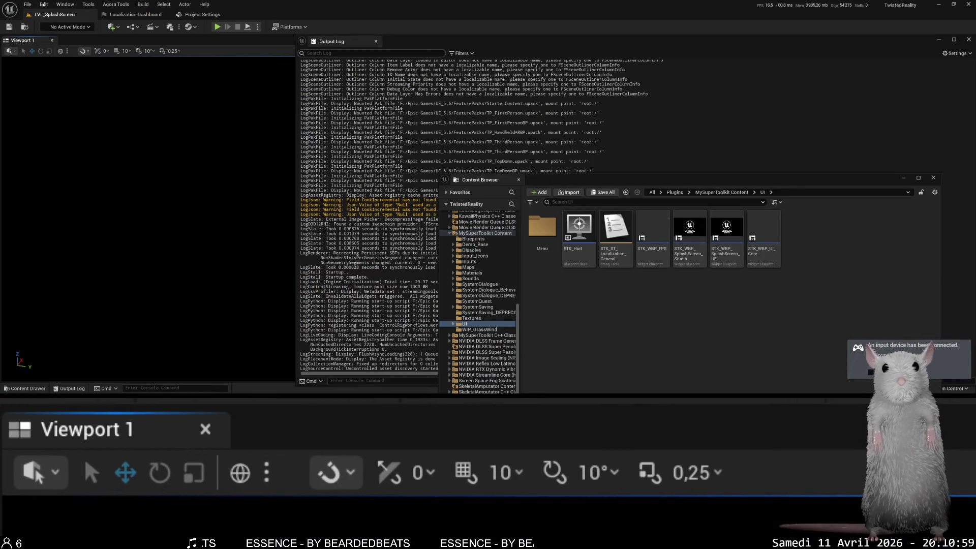
Open Edit > Project Settings, close the floating Content Browser and Output Log, and show Project Settings.
left_click(44, 5)
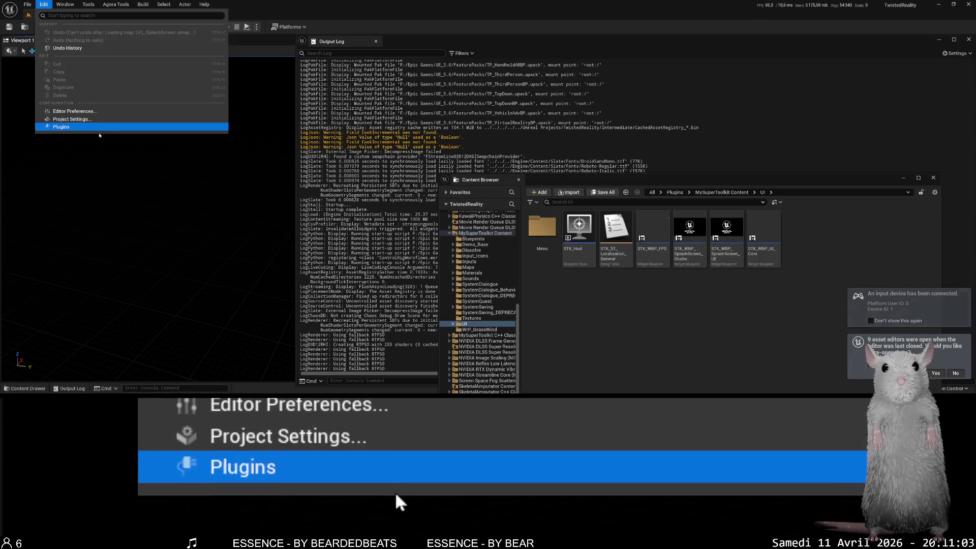
left_click(81, 123)
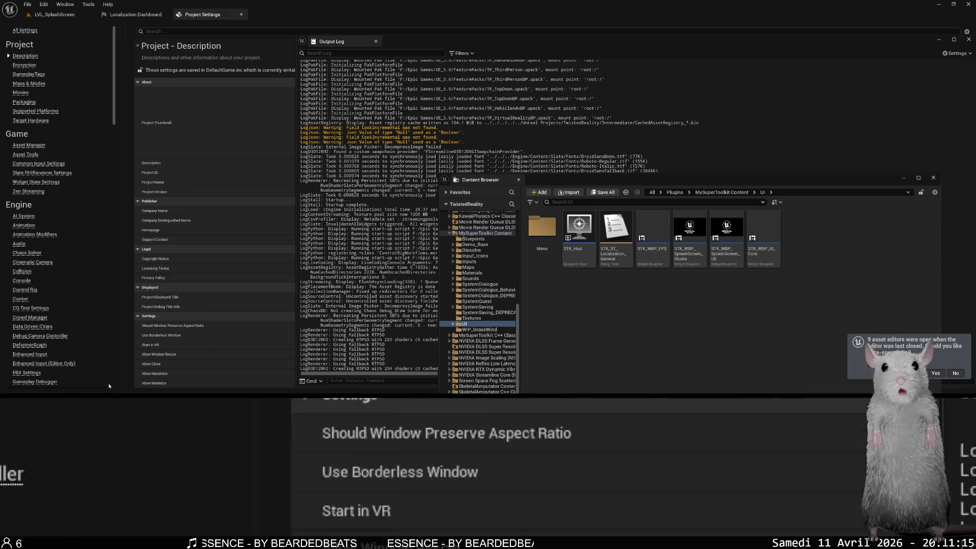
mouse_move(99, 392)
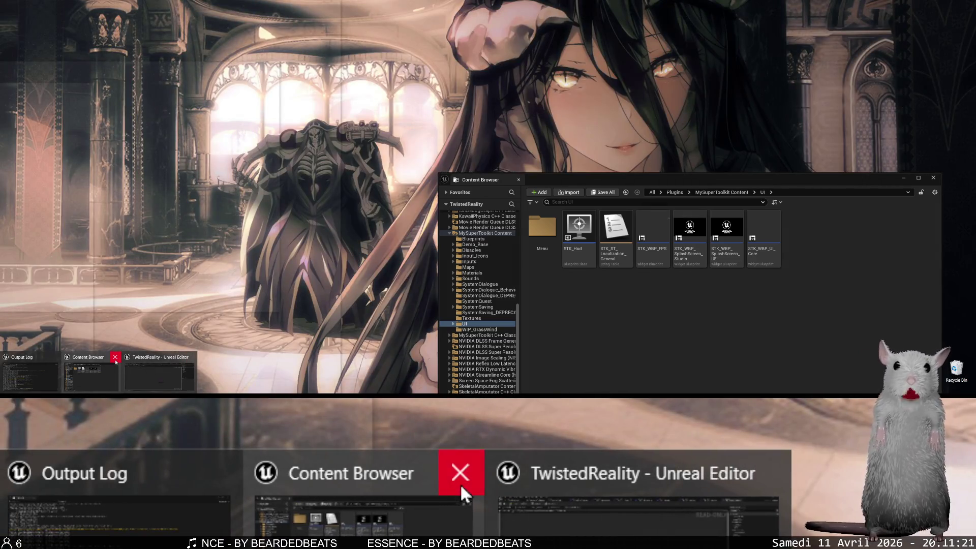
left_click(115, 359)
left_click(91, 357)
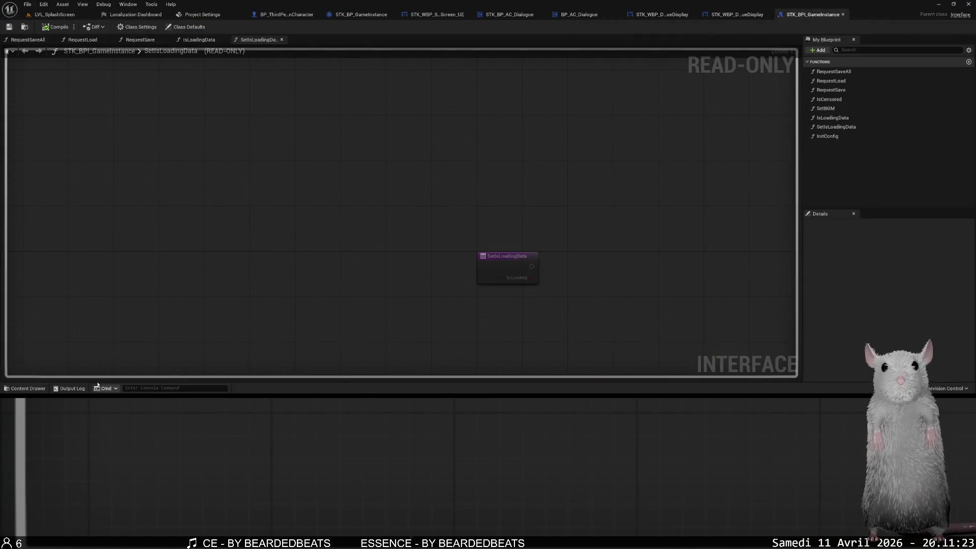
left_click(133, 14)
left_click(200, 14)
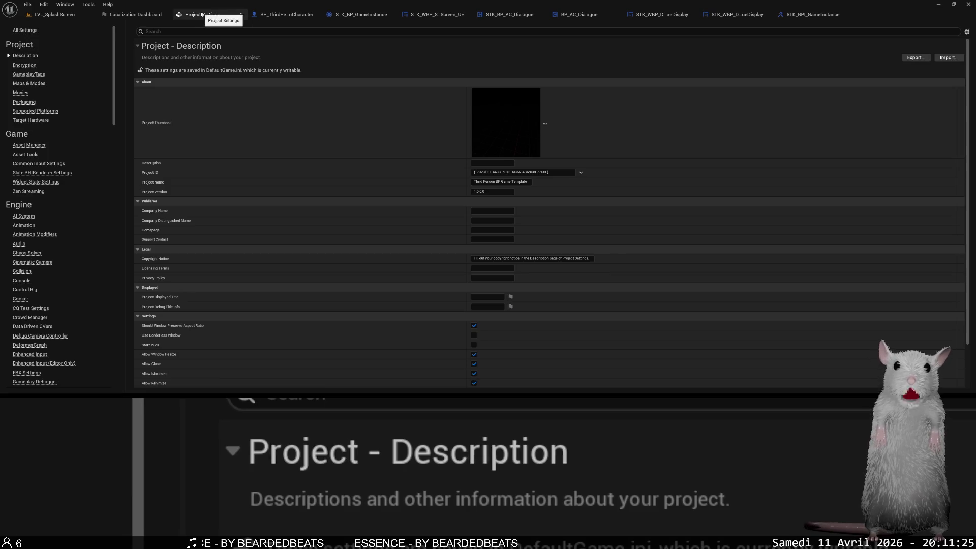
Look through the Packaging and Windows platform pages in Project Settings.
left_click(26, 102)
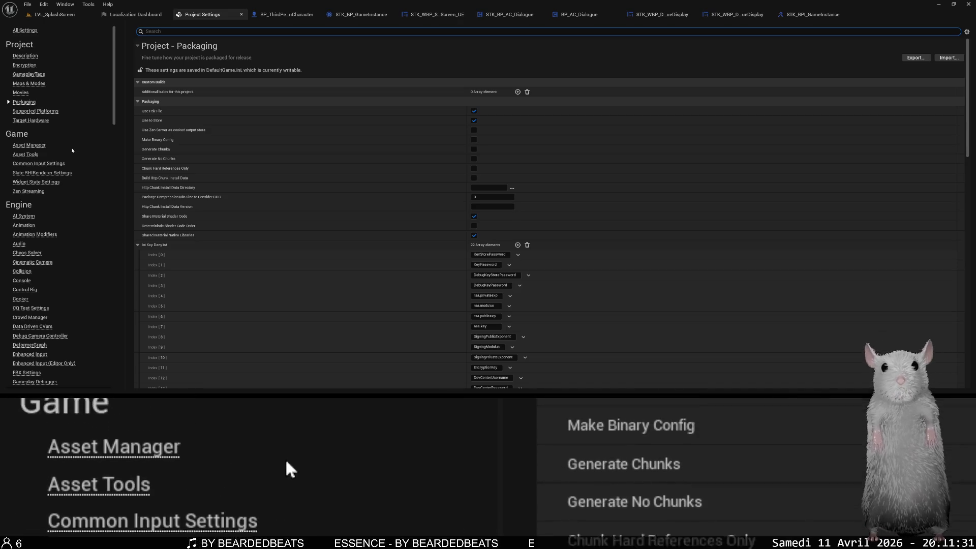
scroll(198, 178, "down", 15)
scroll(203, 181, "down", 10)
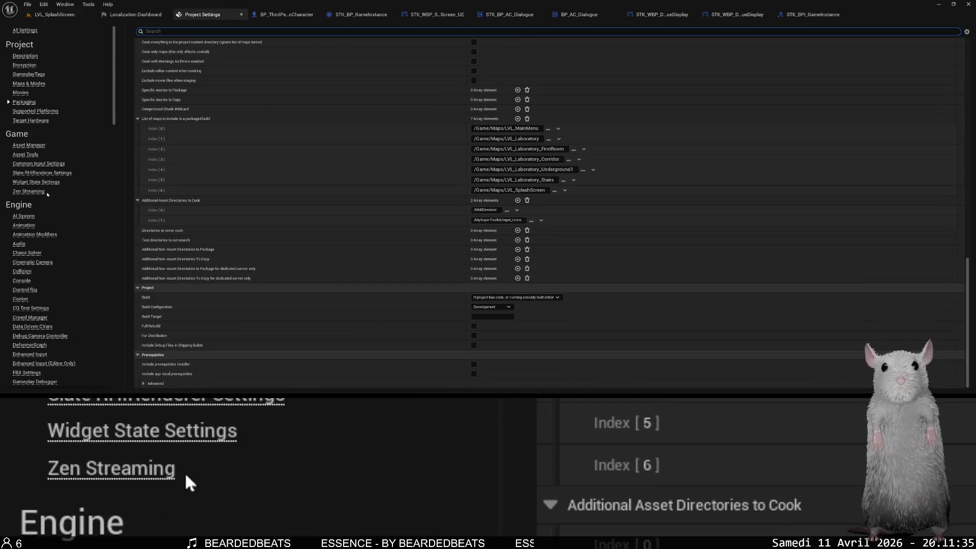
scroll(48, 127, "down", 15)
scroll(40, 203, "down", 15)
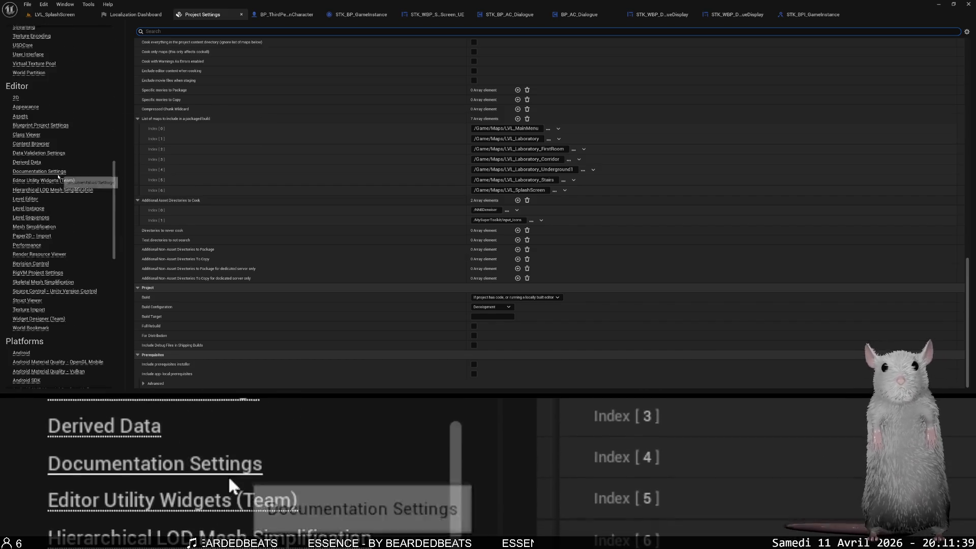
left_click(25, 335)
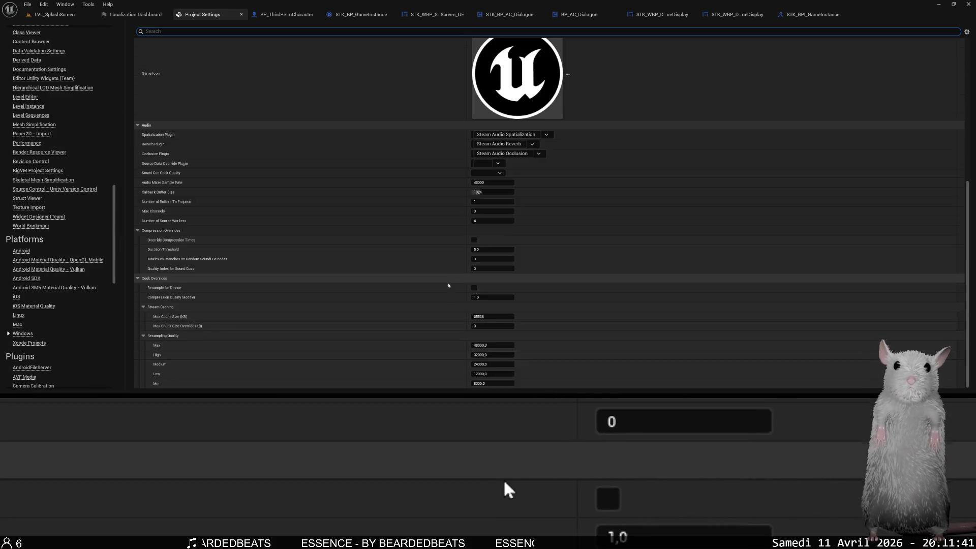
scroll(440, 264, "up", 5)
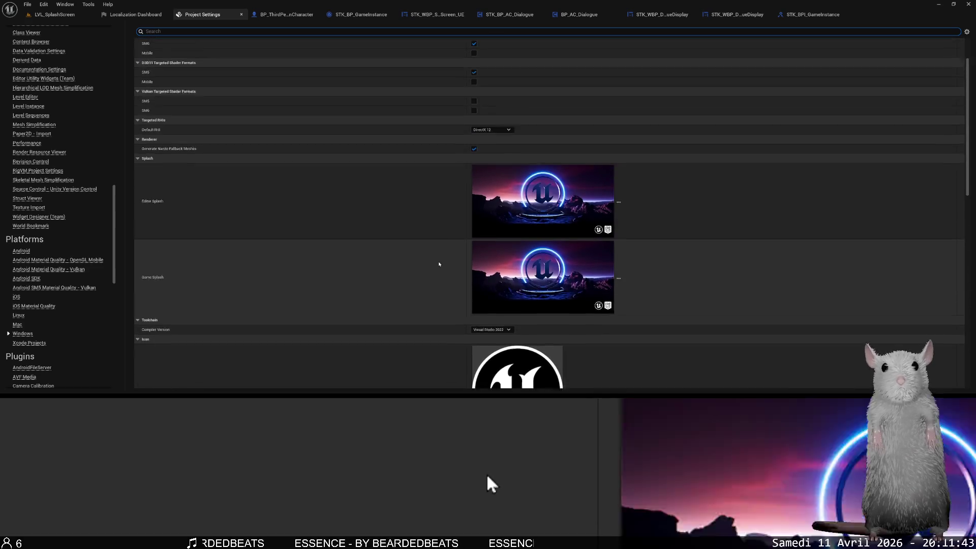
scroll(432, 262, "down", 3)
scroll(93, 113, "up", 20)
scroll(86, 106, "up", 15)
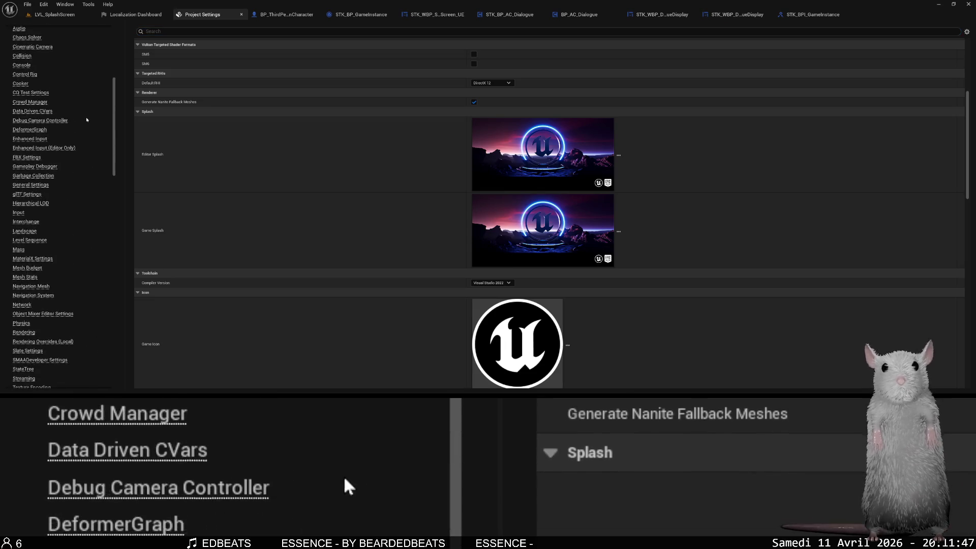
Set Maps & Modes' Game Default Map to LVL_SplashScreen and close Project Settings.
left_click(42, 85)
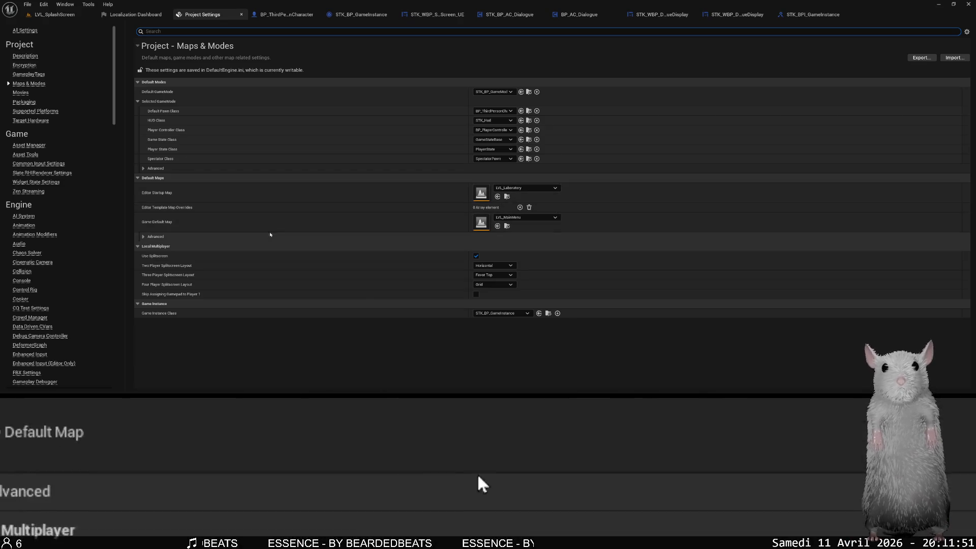
left_click(524, 217)
left_click(559, 311)
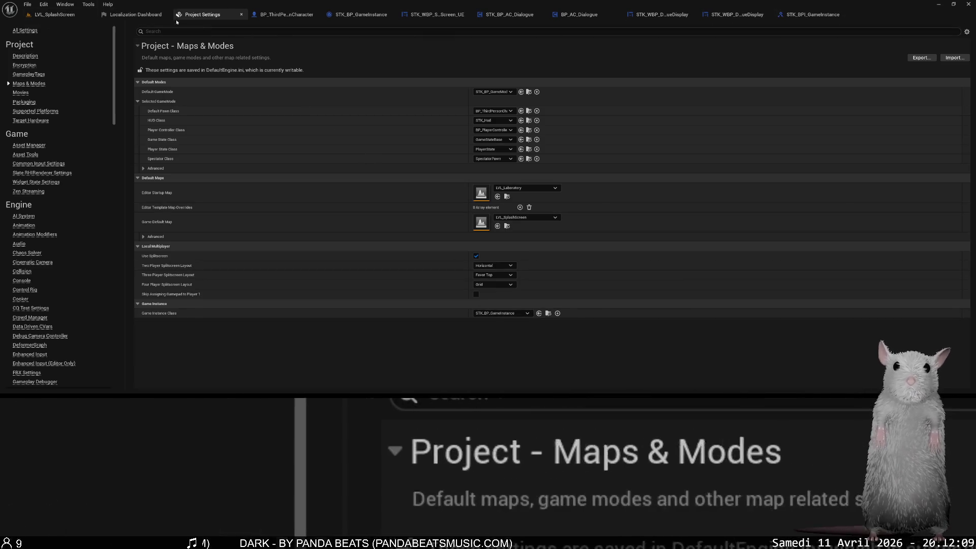
left_click(241, 14)
From the LVL_SplashScreen editor, package the project for Windows into the confirmed output folder.
left_click(54, 15)
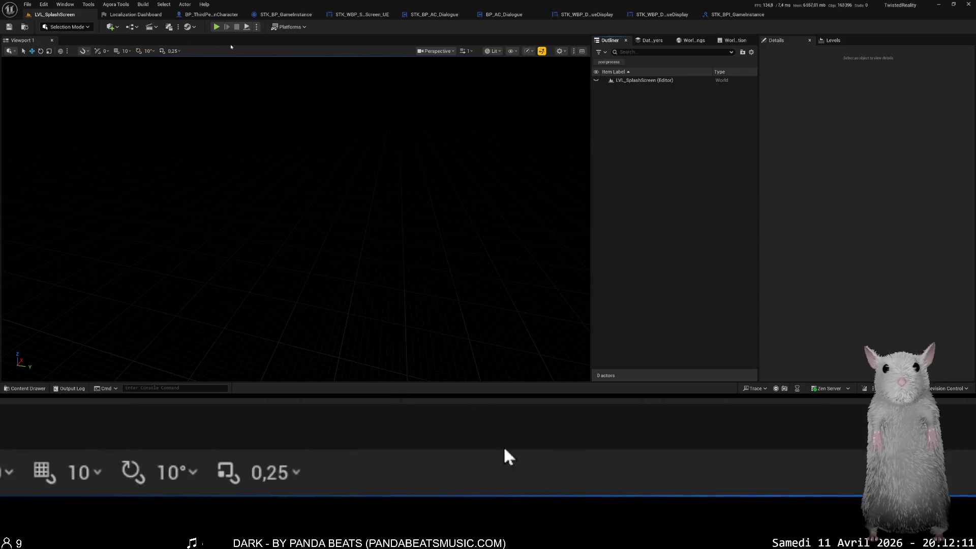
left_click(290, 28)
mouse_move(334, 125)
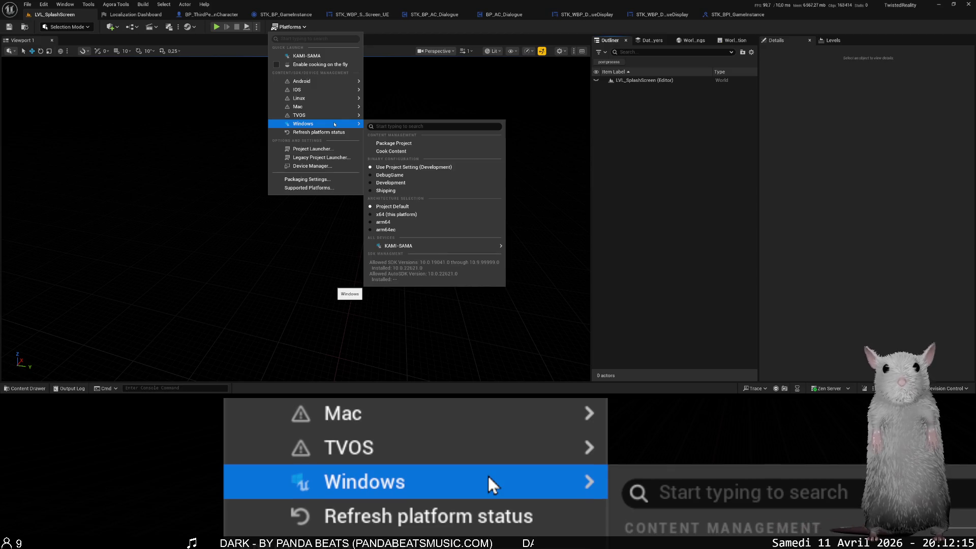
left_click(397, 143)
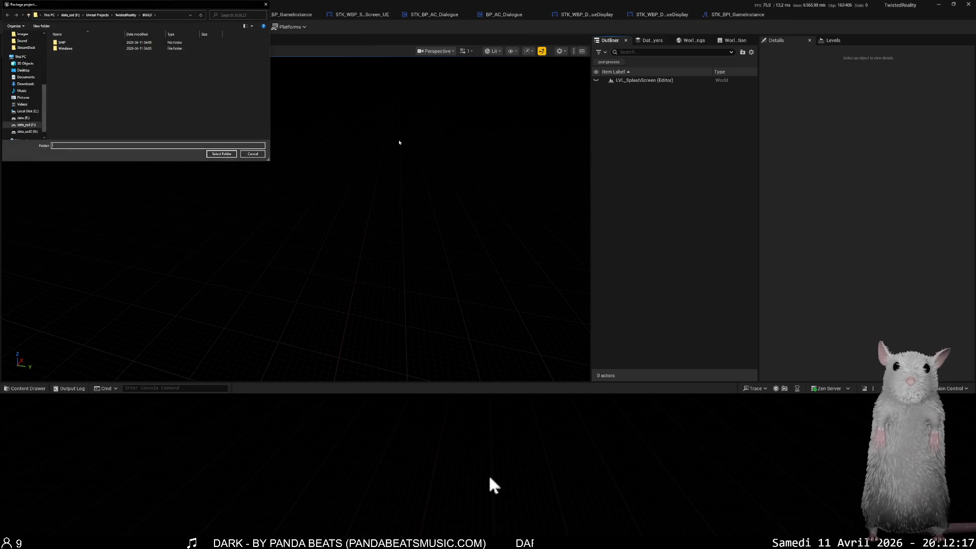
left_click(222, 154)
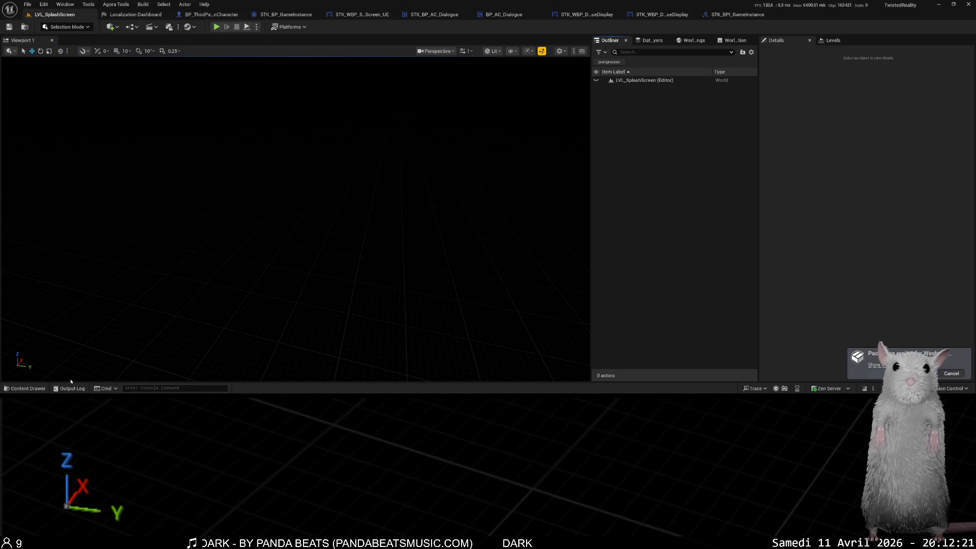
key("alt+Tab")
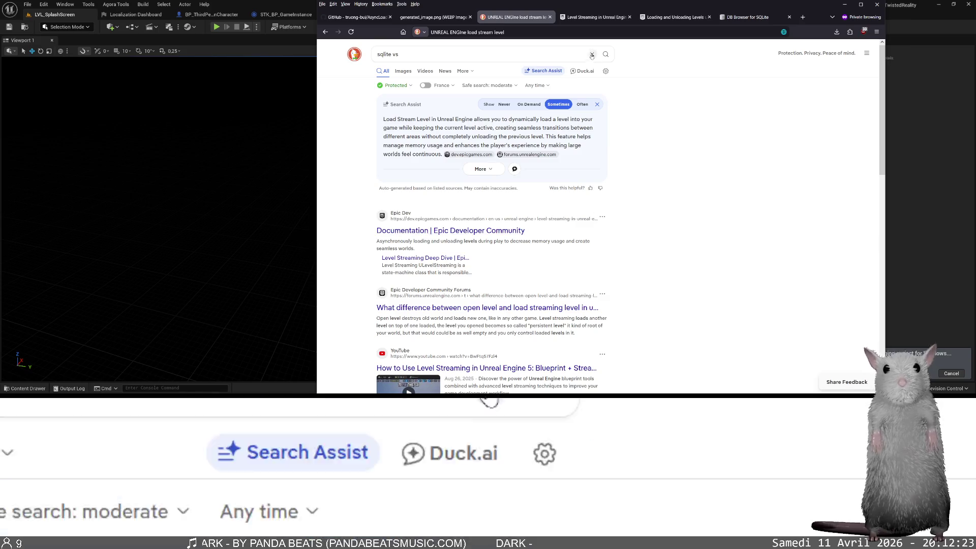
Search DuckDuckGo for 'sqlite vs redis' using the suggested query.
left_click(476, 58)
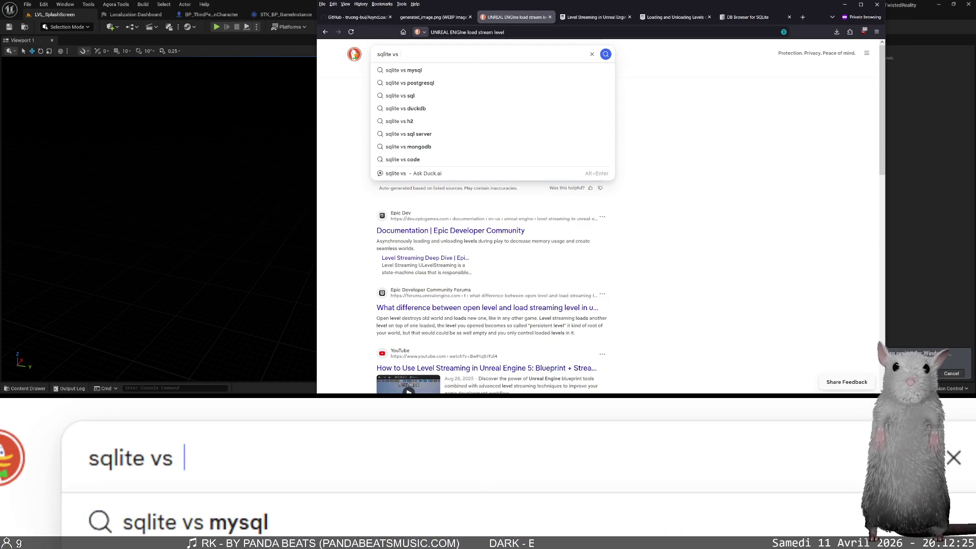
type("ra")
left_click(457, 70)
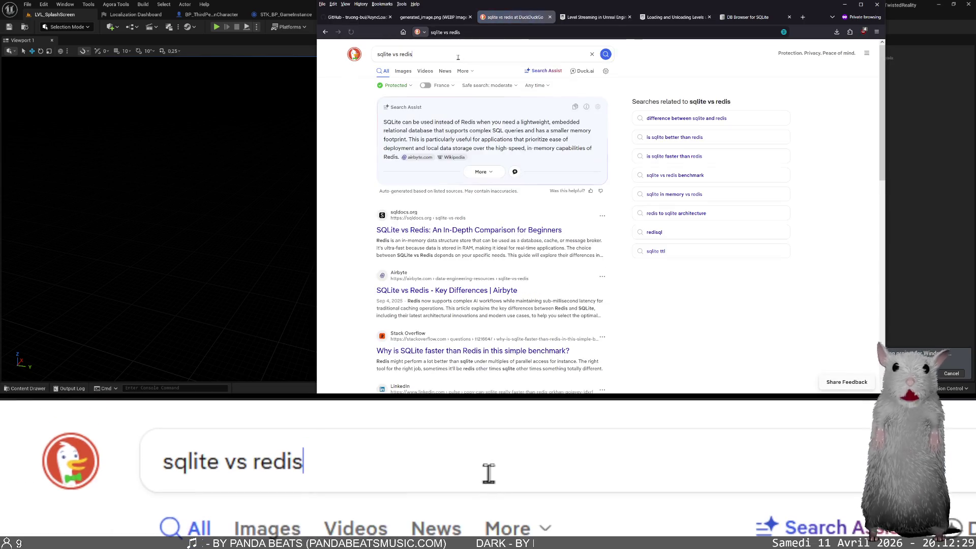
Search 'redis' on its own in a new tab and look at its image results.
double_click(458, 57)
key("ctrl+c")
key("ctrl+t")
key("ctrl+v")
key("Return")
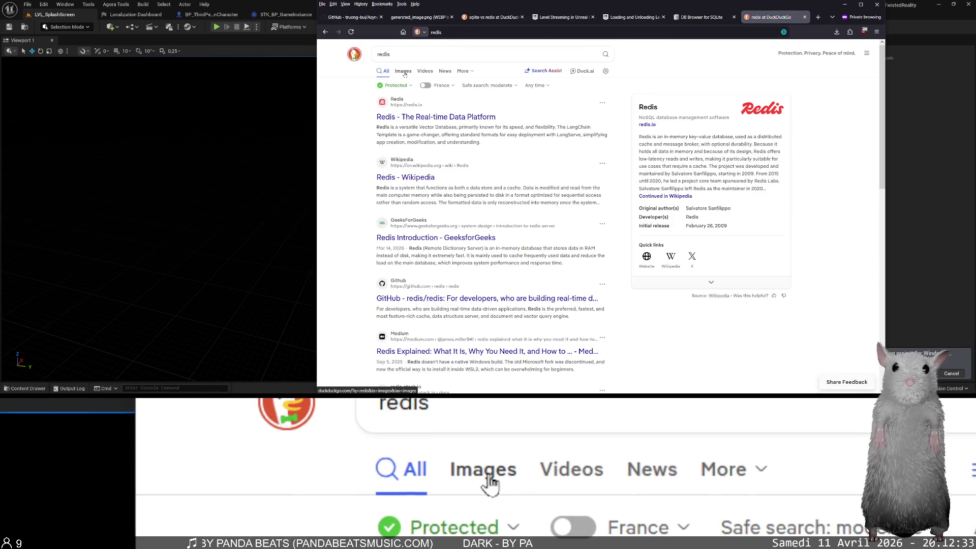
left_click(404, 74)
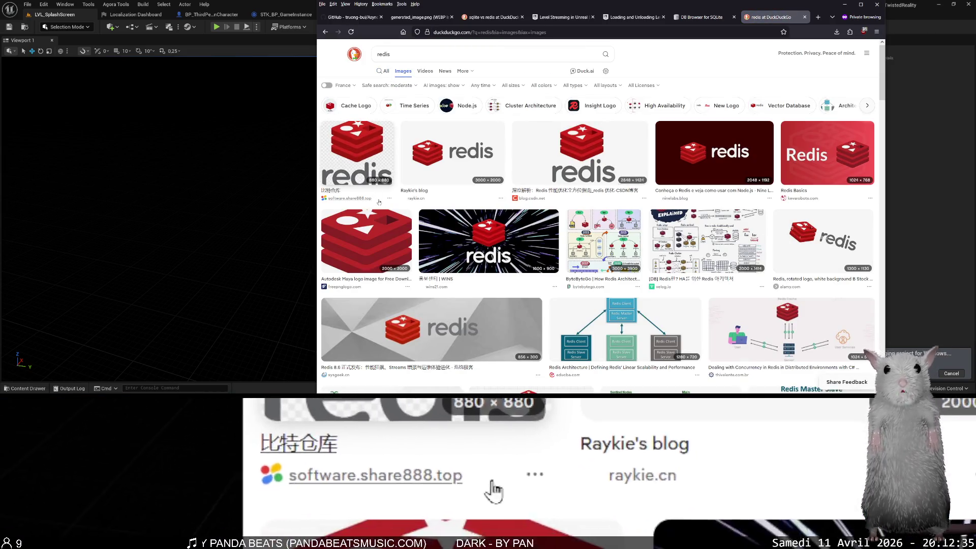
left_click(385, 72)
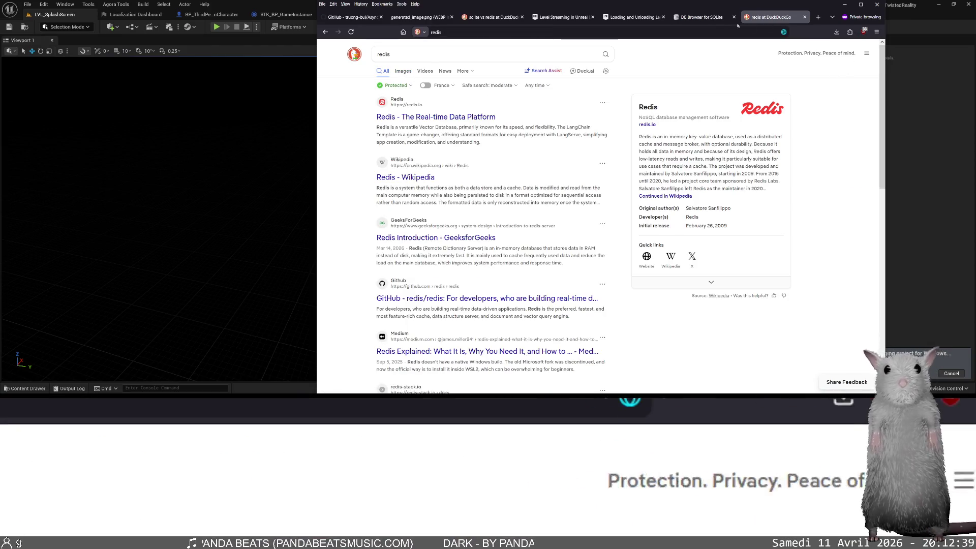
Open the 'SQLite vs Redis' article from the sqlite vs redis results in a new tab.
left_click(491, 17)
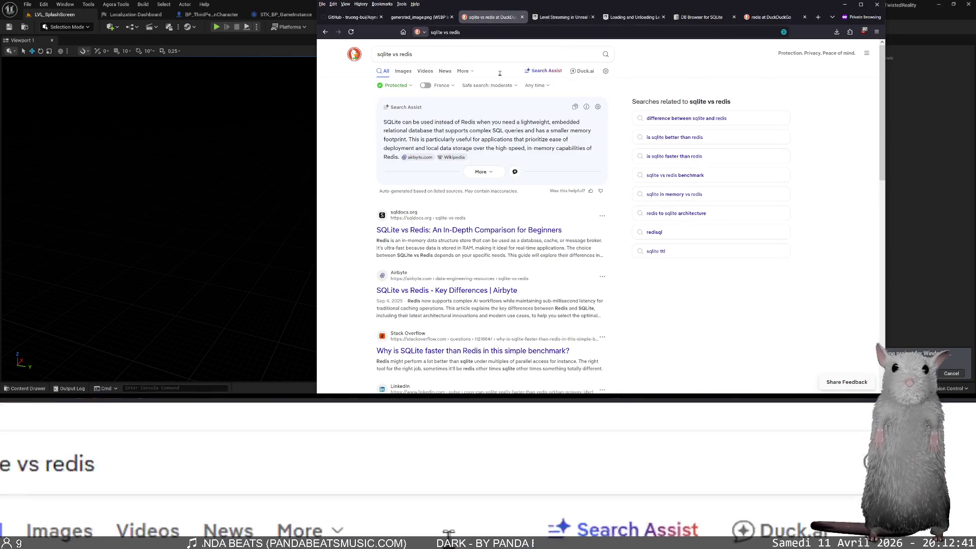
middle_click(476, 232)
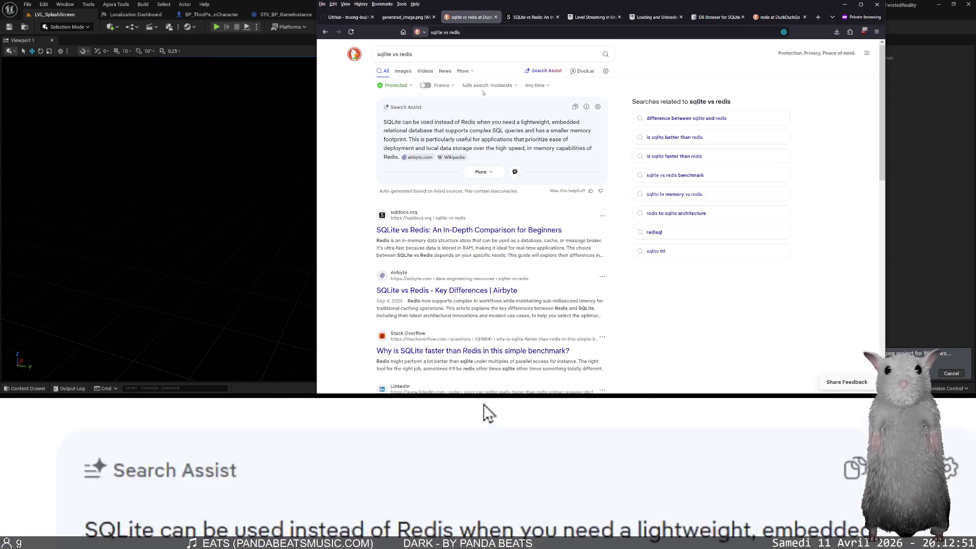
left_click(529, 17)
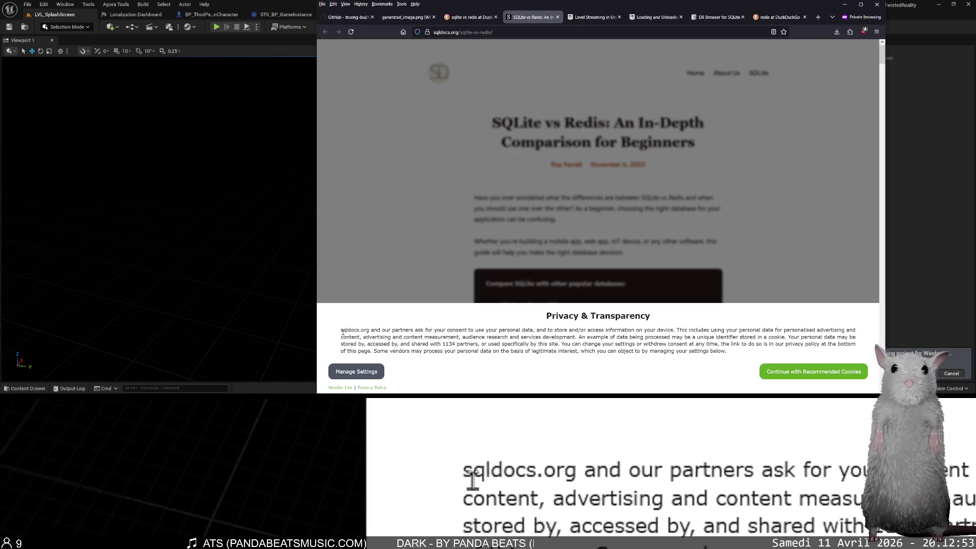
Inspect the cookie-consent banner and delete its ez-cmpv2-container node from the page.
right_click(421, 328)
right_click(398, 292)
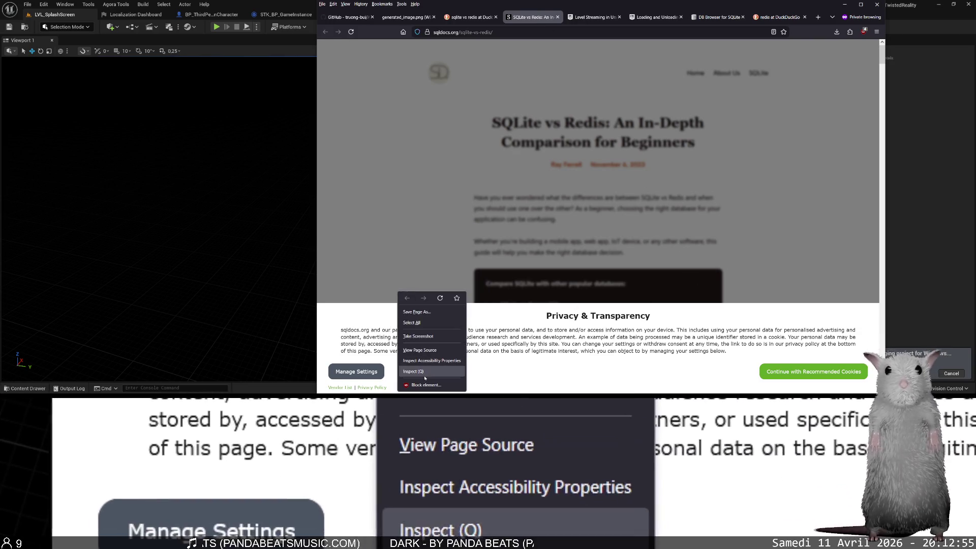
left_click(425, 376)
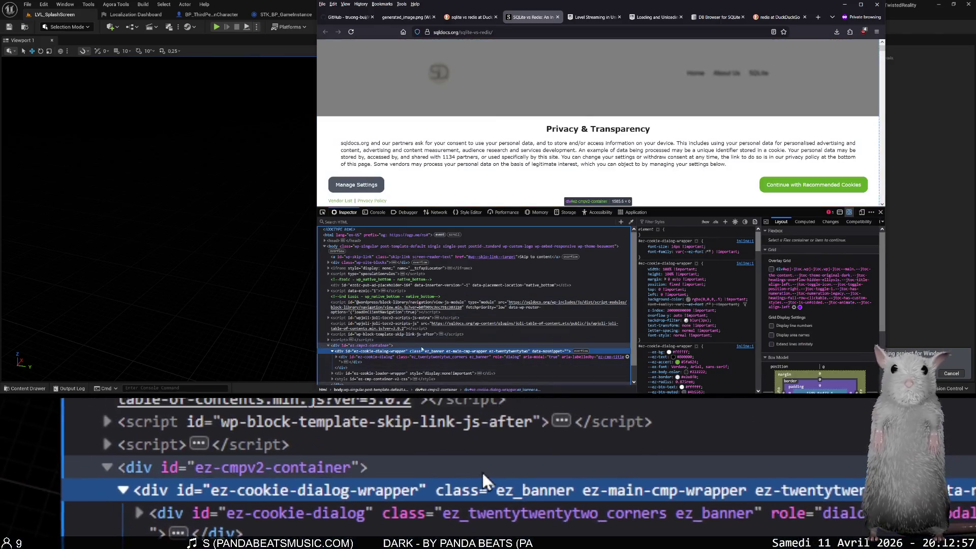
left_click(423, 345)
right_click(423, 345)
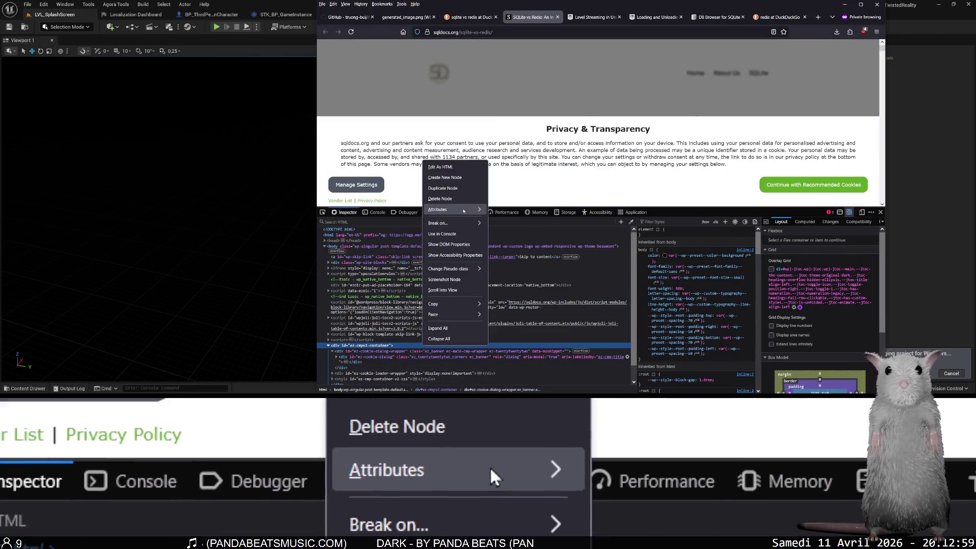
left_click(440, 199)
Close the inspector and scroll down the SQLite vs Redis article, where the consent banner returns.
left_click(880, 212)
scroll(662, 230, "down", 3)
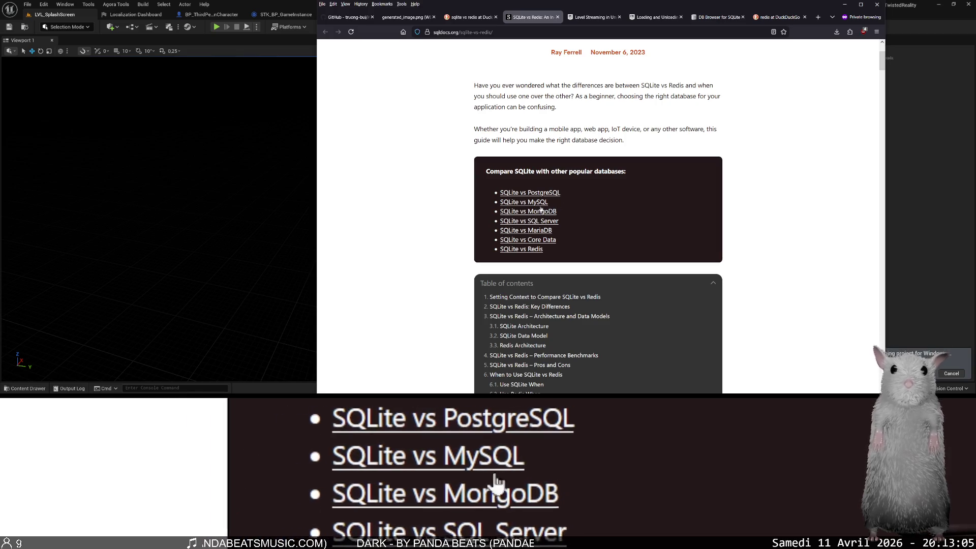
scroll(576, 212, "down", 3)
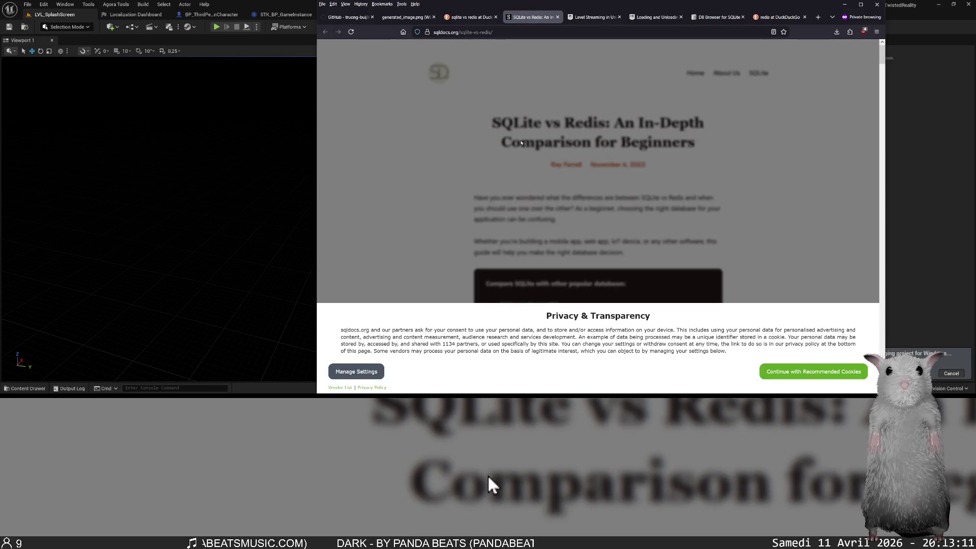
scroll(549, 199, "down", 6)
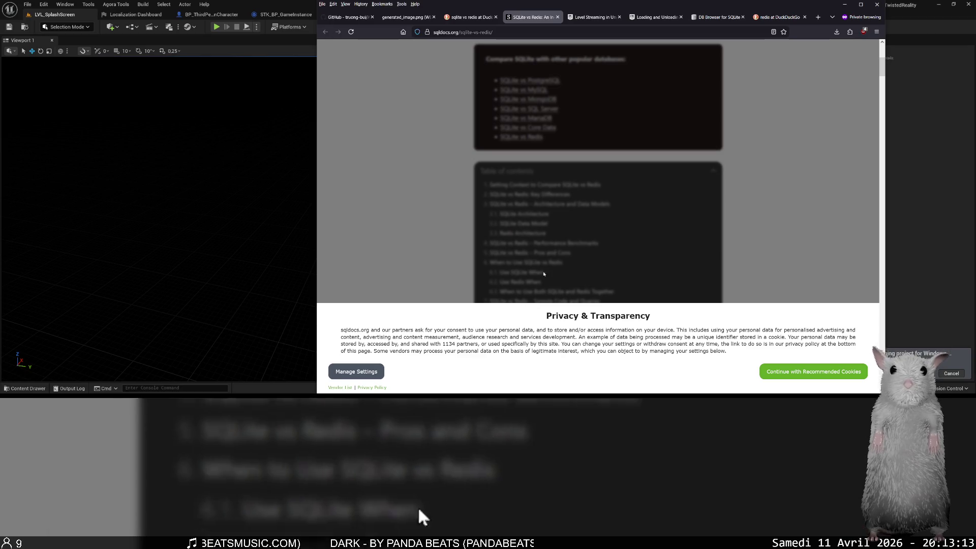
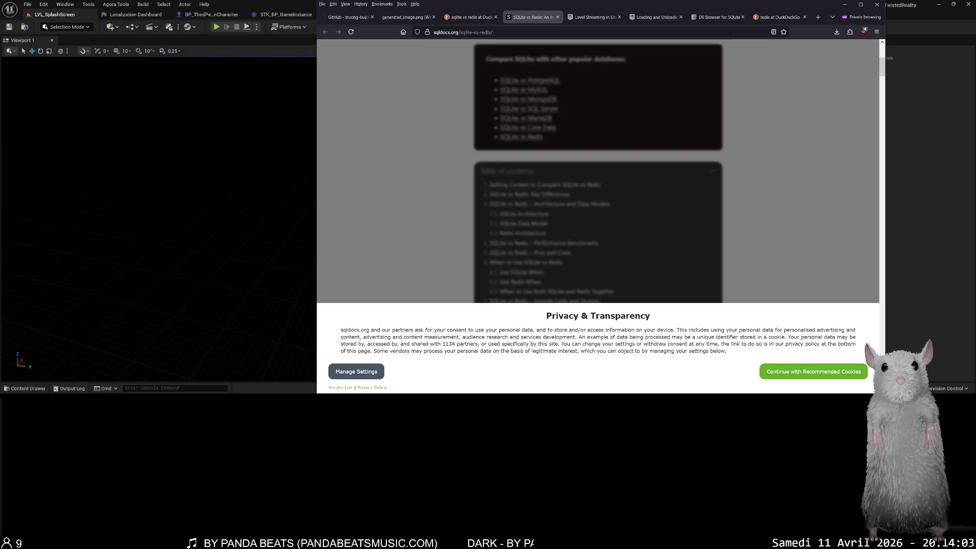
Close the SQLite vs Redis article tab and return to the DuckDuckGo search results.
scroll(486, 229, "down", 5)
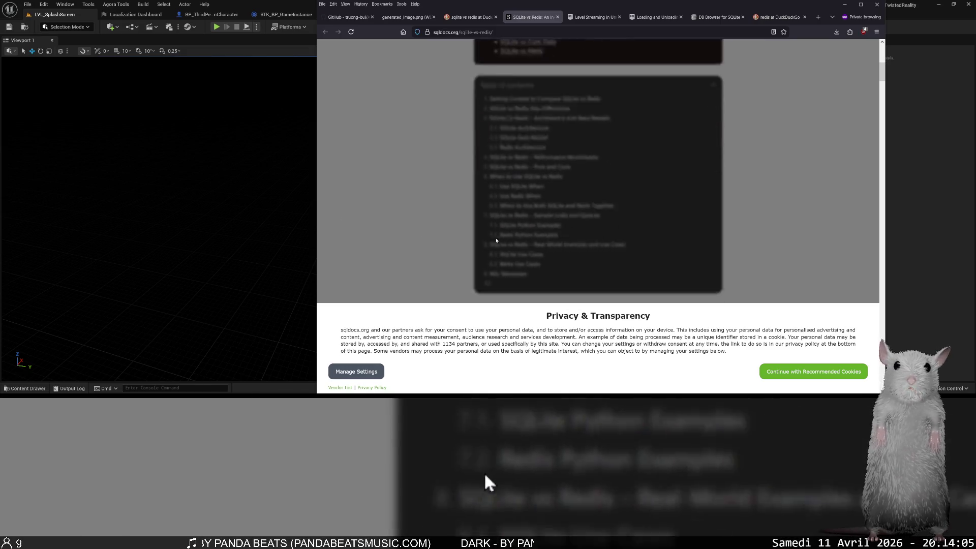
key("ctrl+w")
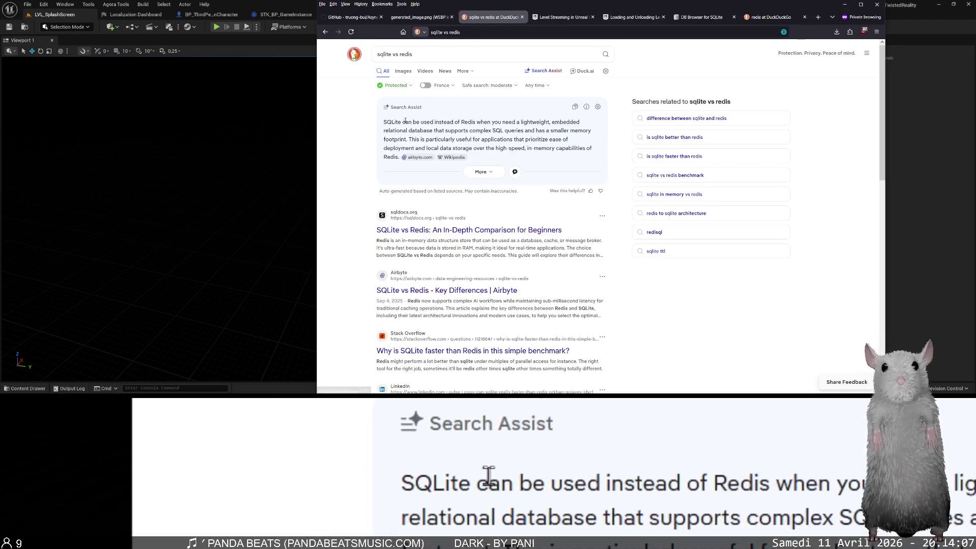
scroll(389, 198, "down", 3)
scroll(389, 198, "down", 3)
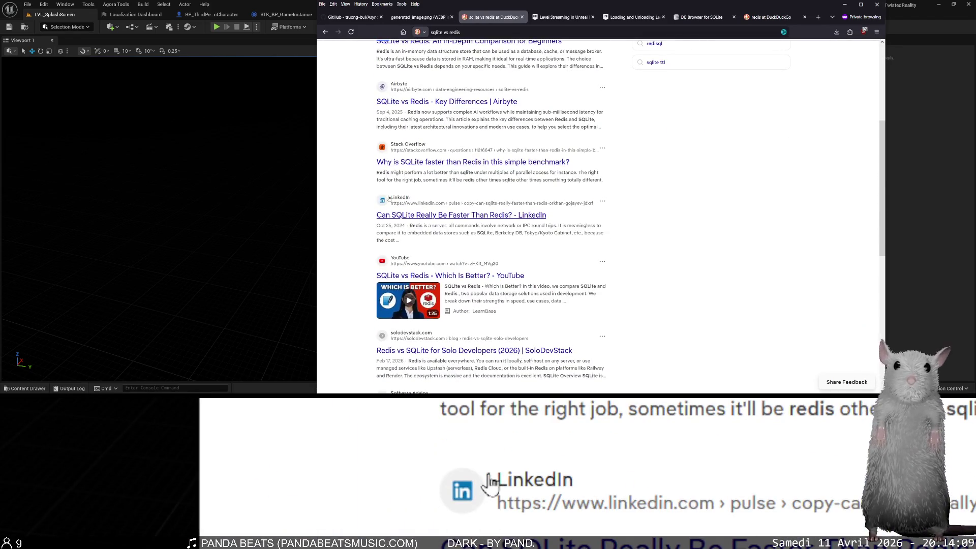
scroll(392, 183, "up", 6)
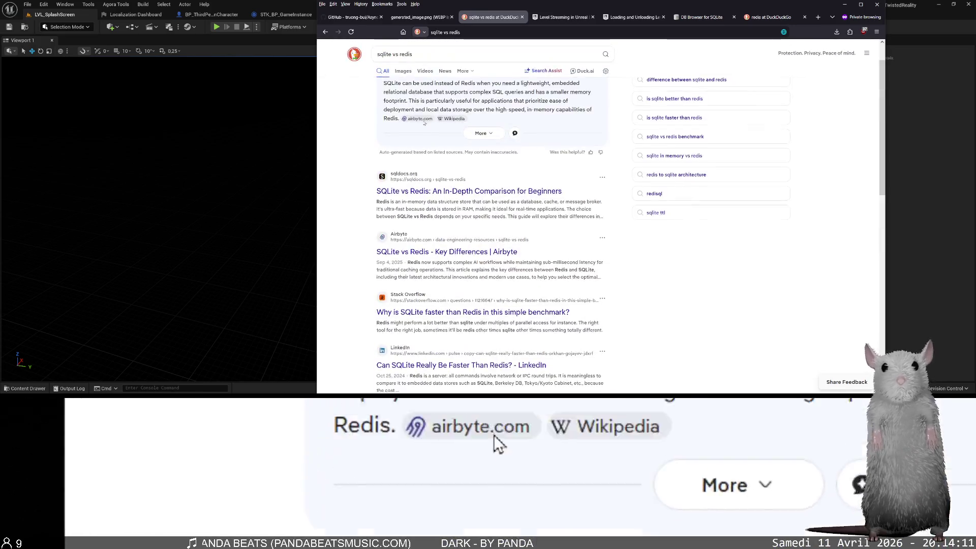
Load chatgpt.com in the same tab through the address bar.
left_click(412, 57)
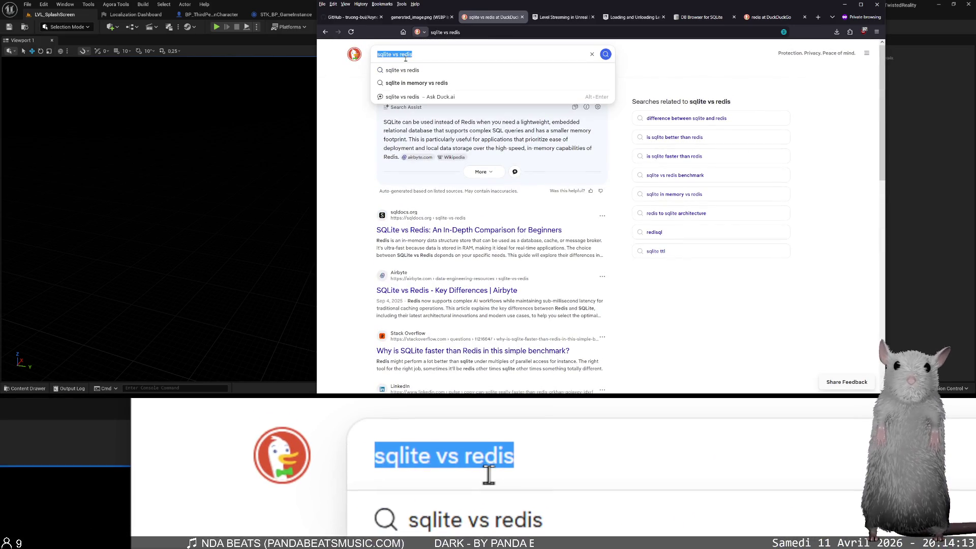
type("chatgpt.com")
key("ctrl+a")
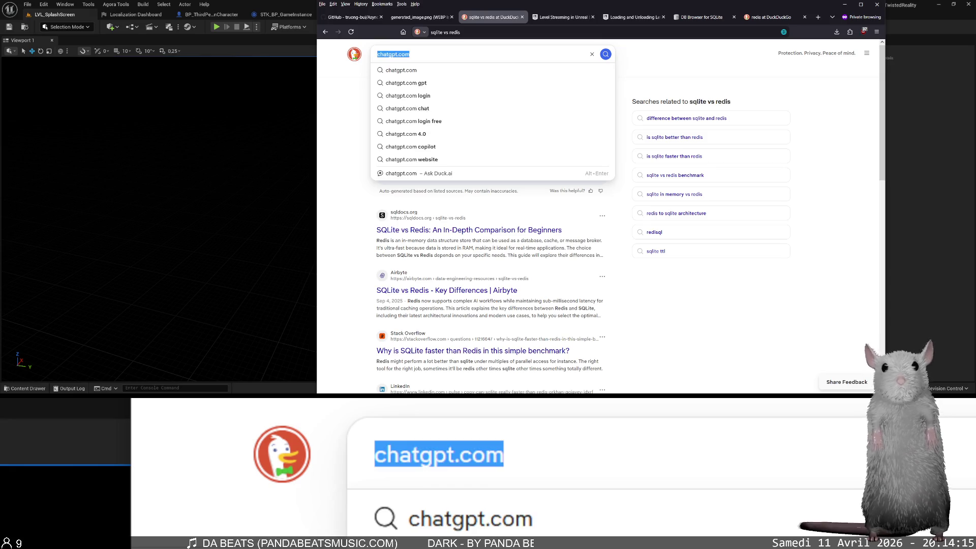
key("ctrl+x")
key("ctrl+l")
key("ctrl+v")
key("Return")
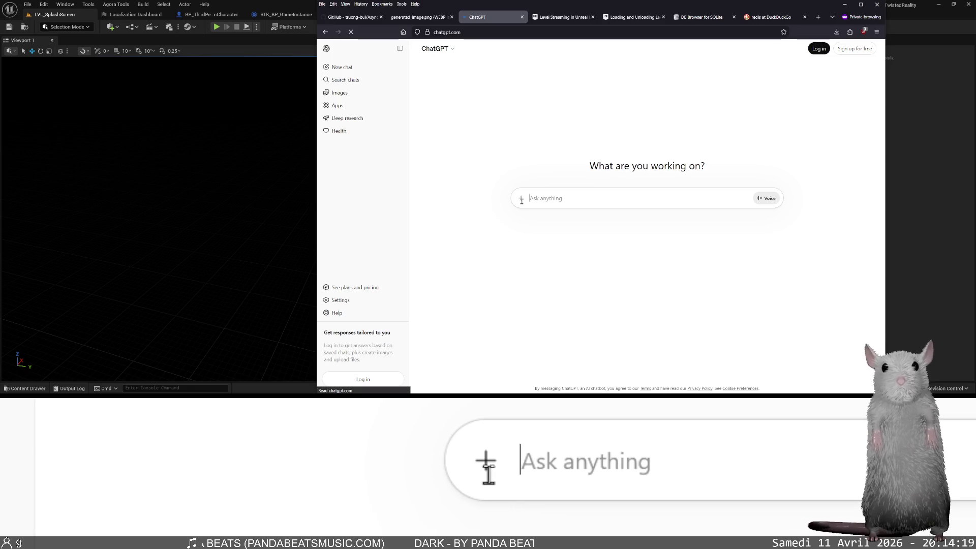
Ask ChatGPT which storage method is most used for a Discord/Twitch bot, then bring up the project folder.
type("for a")
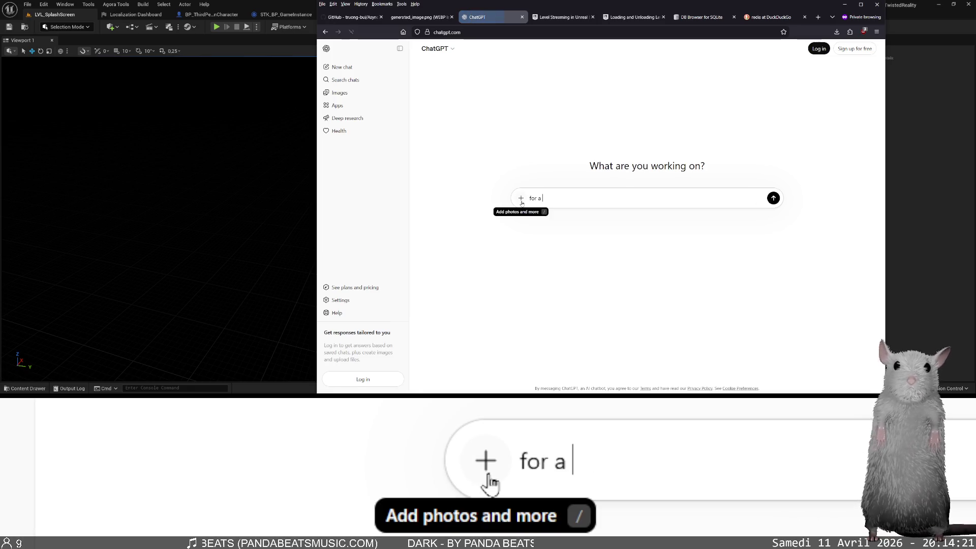
type(" discord/t")
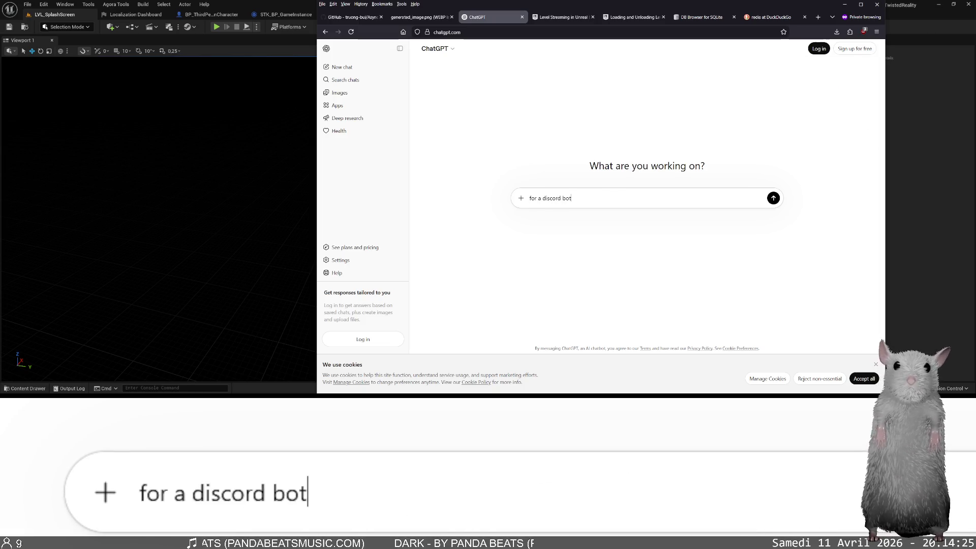
type("witch")
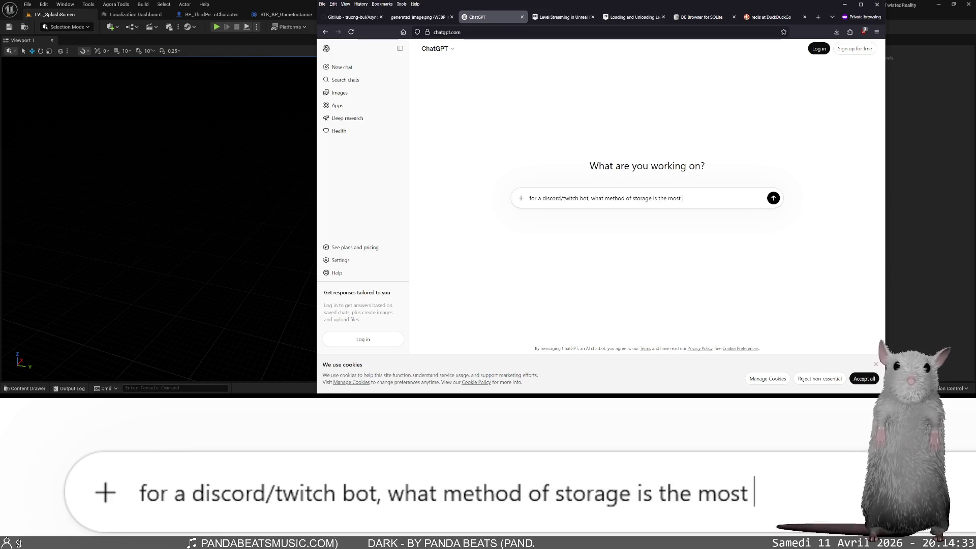
type("?")
key("Return")
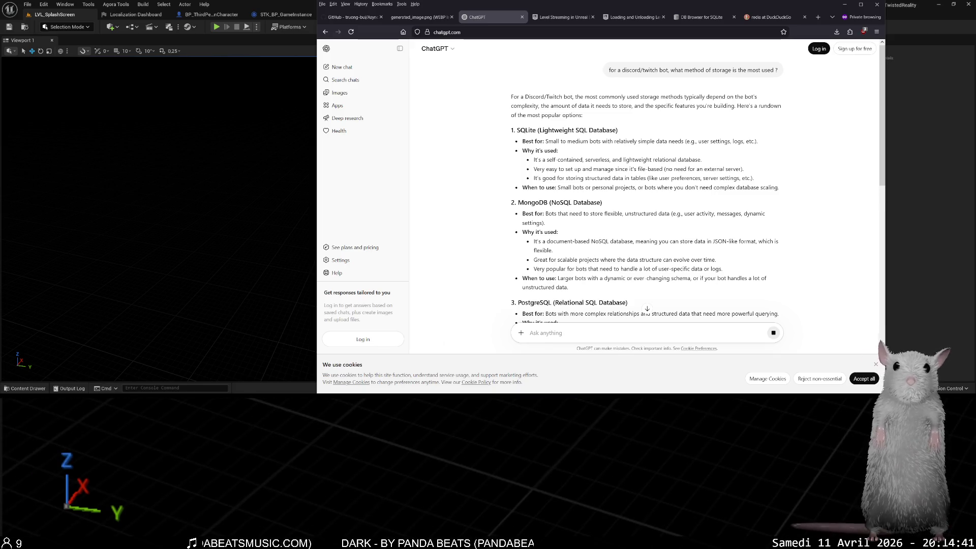
left_click(47, 371)
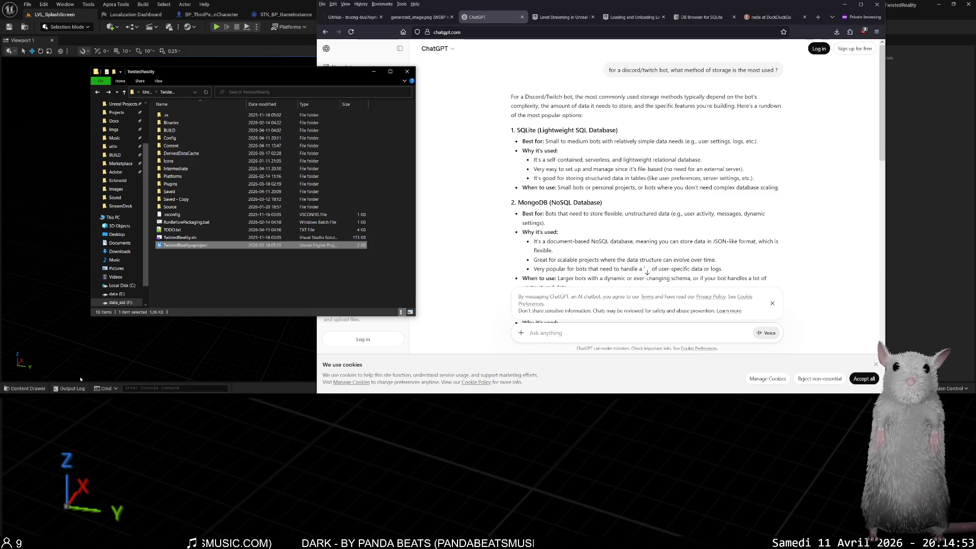
Focus the Unreal Editor and show the Output Log confirming the Windows packaging build succeeded.
left_click(80, 379)
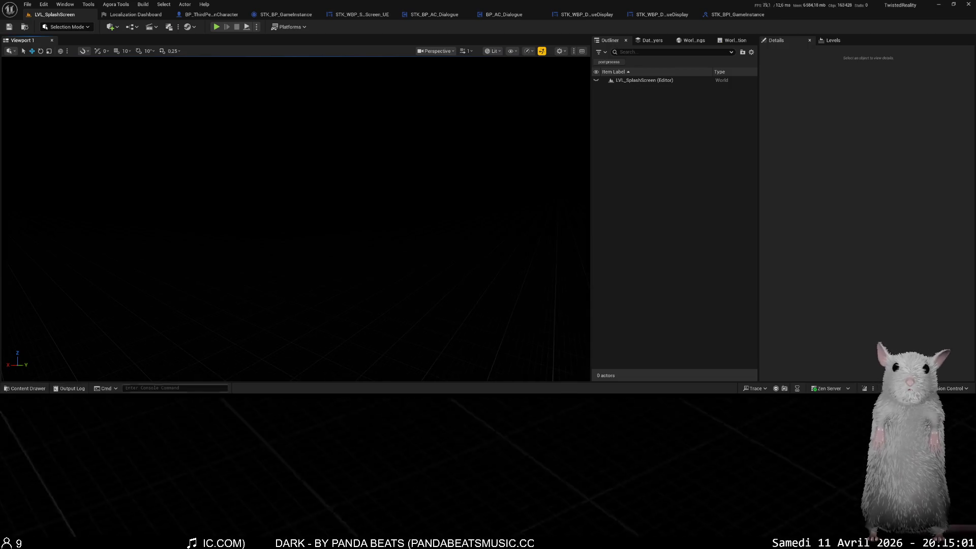
left_click(64, 389)
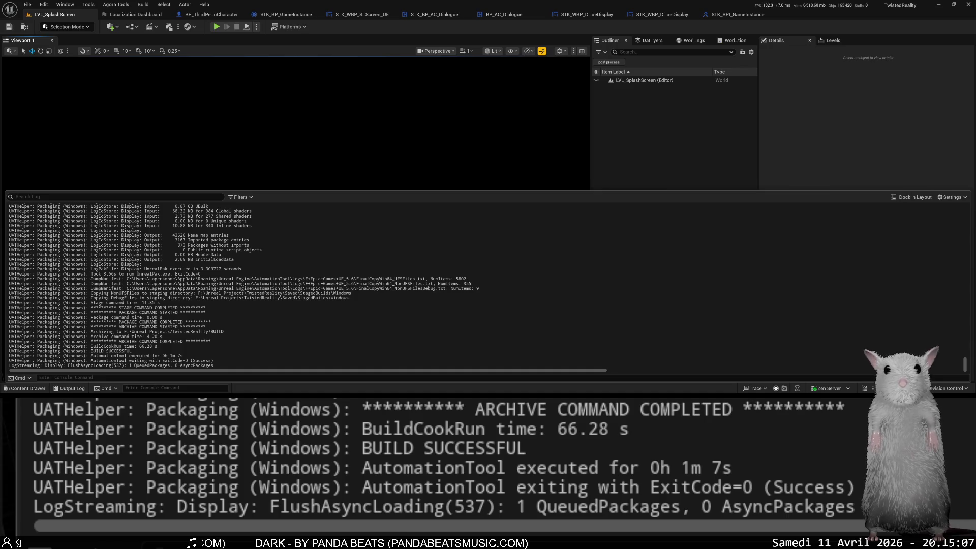
left_click(82, 529)
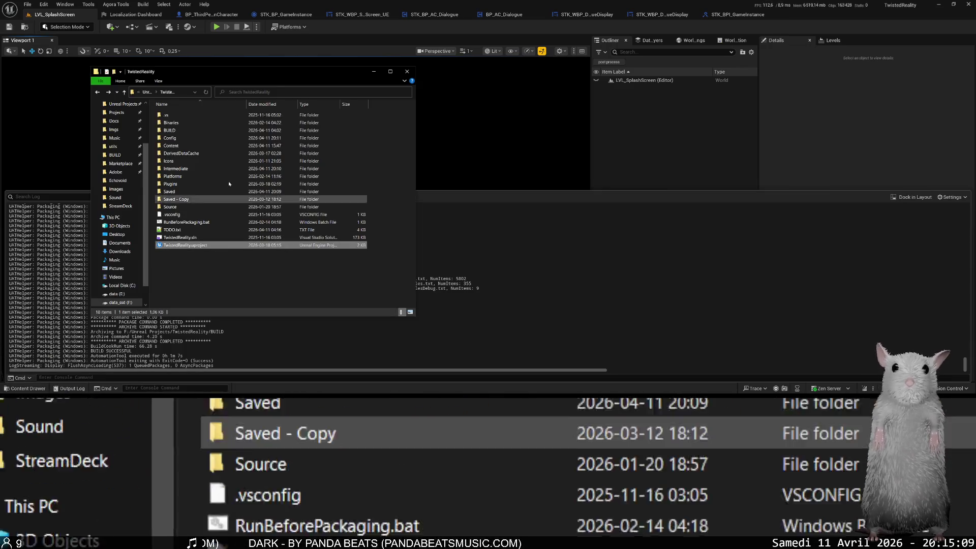
Run TwistedReality.exe from BUILD > Windows to its main menu, then quit it.
left_click(181, 132)
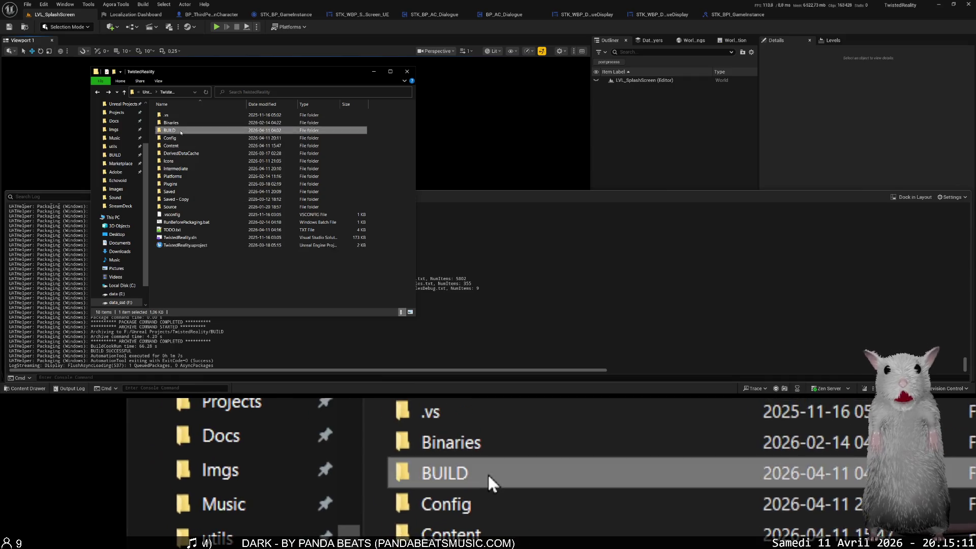
double_click(181, 131)
double_click(181, 124)
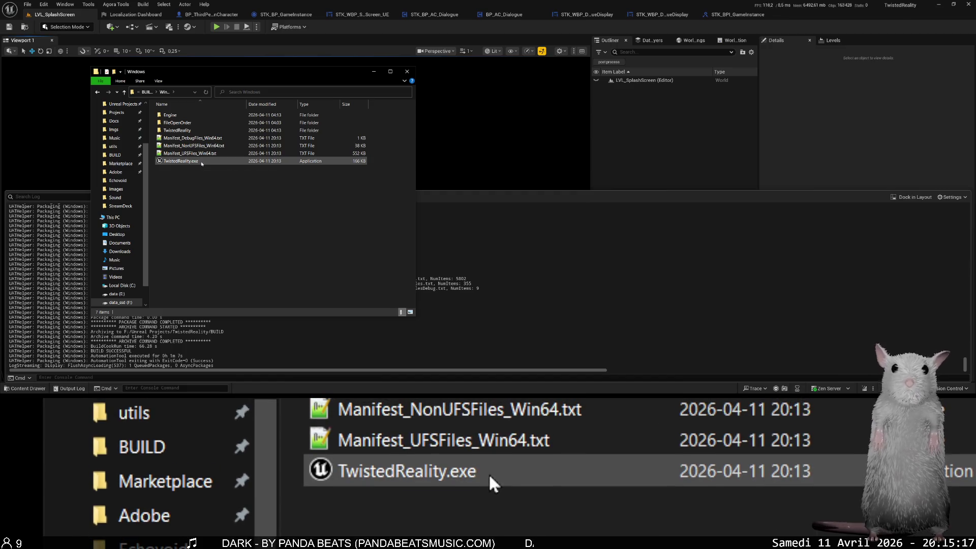
double_click(201, 163)
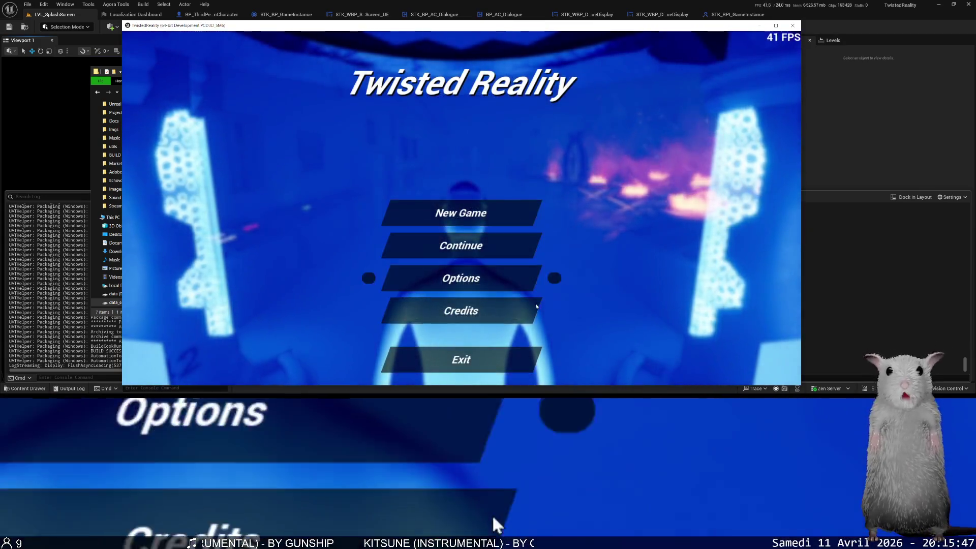
left_click(501, 366)
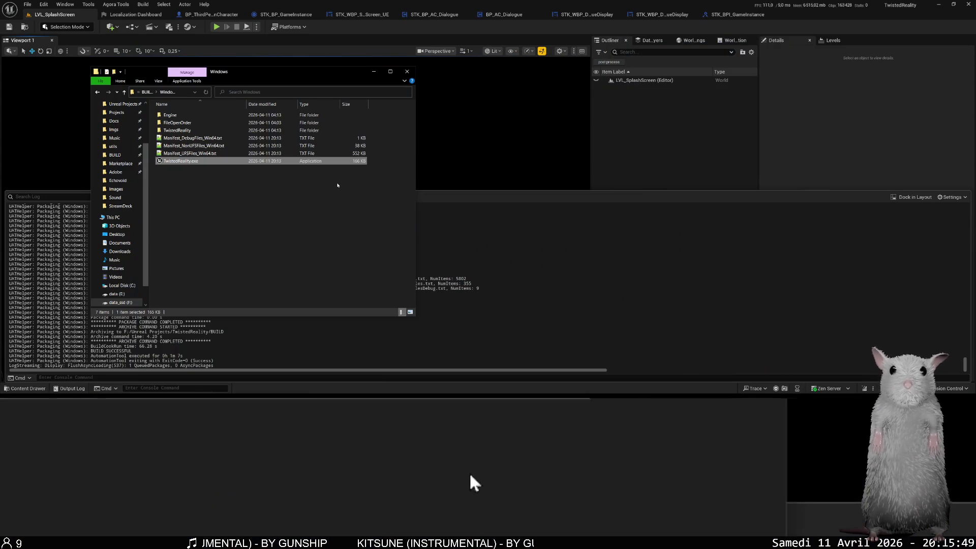
Relaunch the game in PowerShell with .\TwistedReality.exe -clearPSODriverCache and start a New Game.
left_click(199, 166)
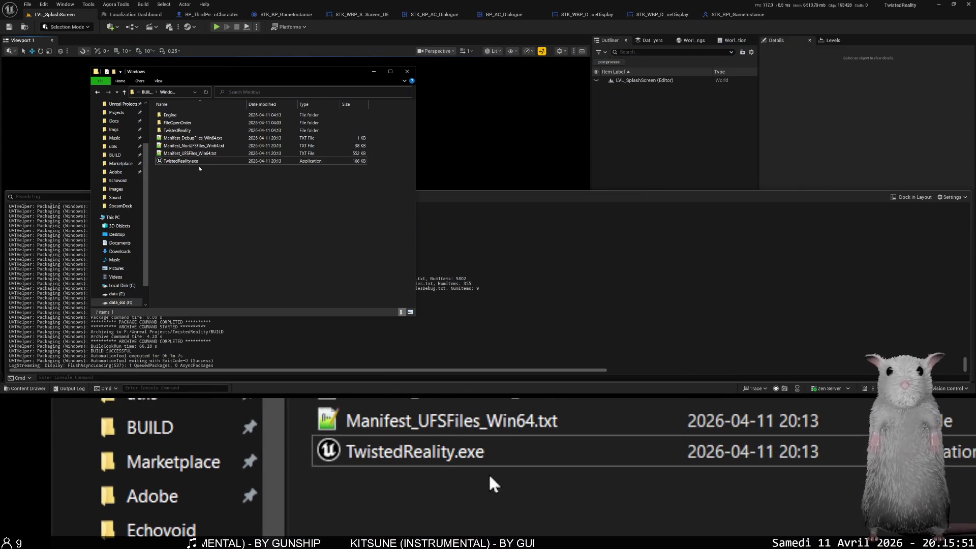
left_click(199, 162)
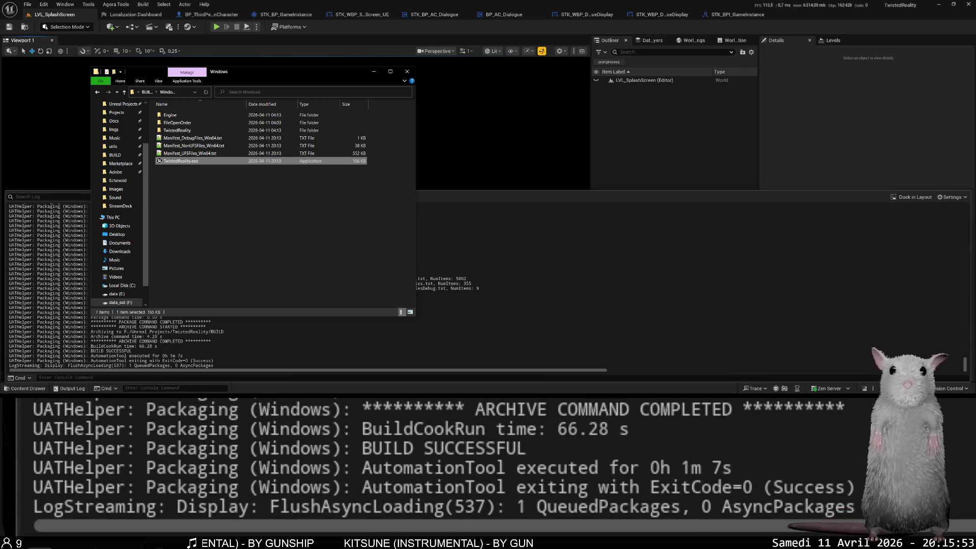
key("alt+Tab")
key("Up")
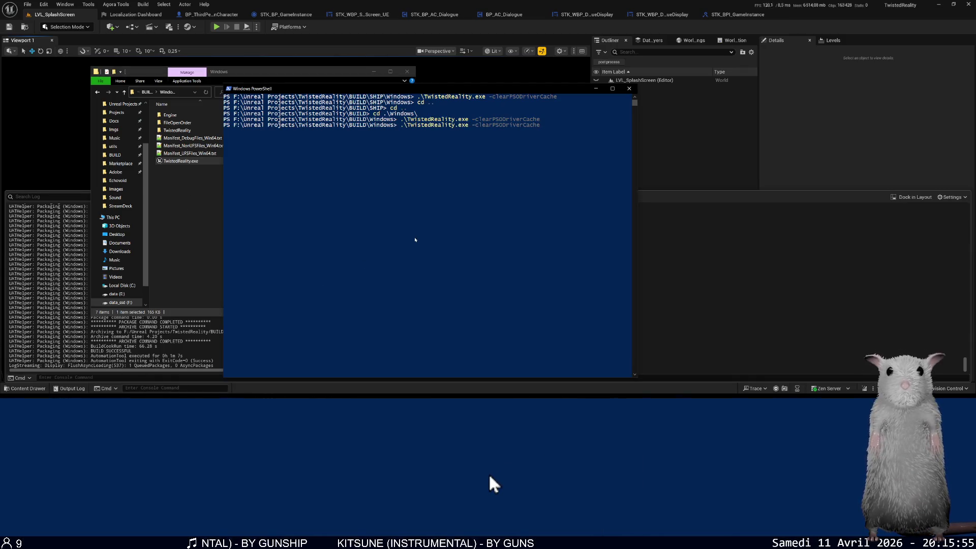
key("Return")
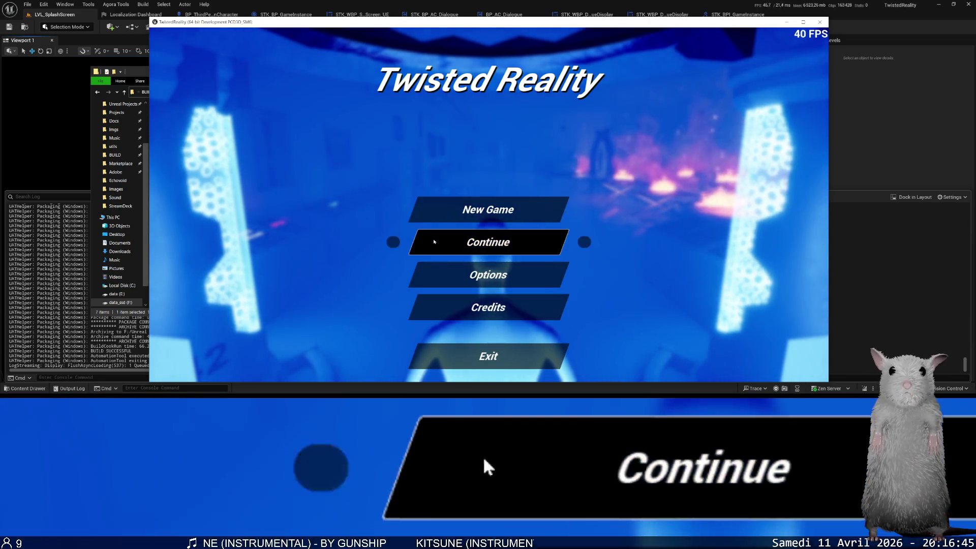
left_click(506, 219)
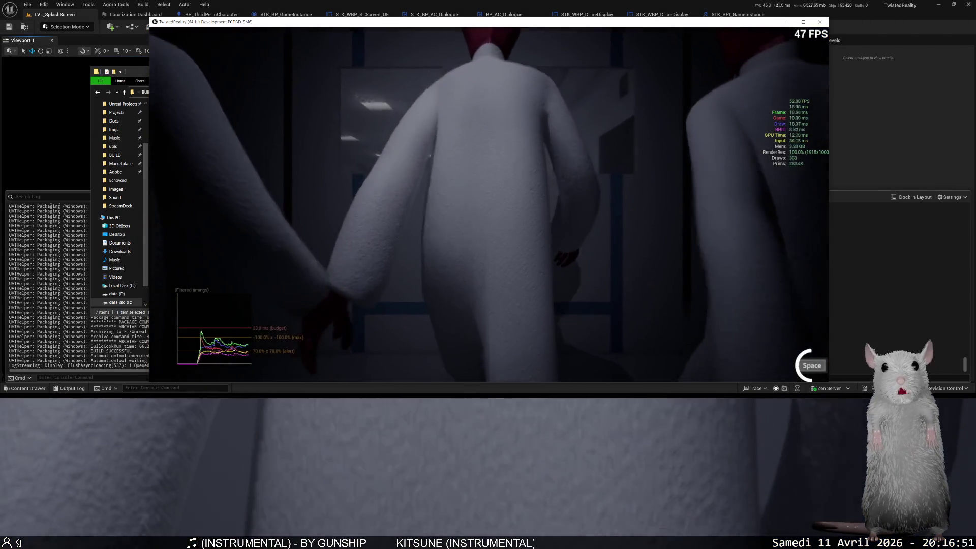
Skip the intro cutscene, return to the main menu from the pause menu, and exit.
key("space")
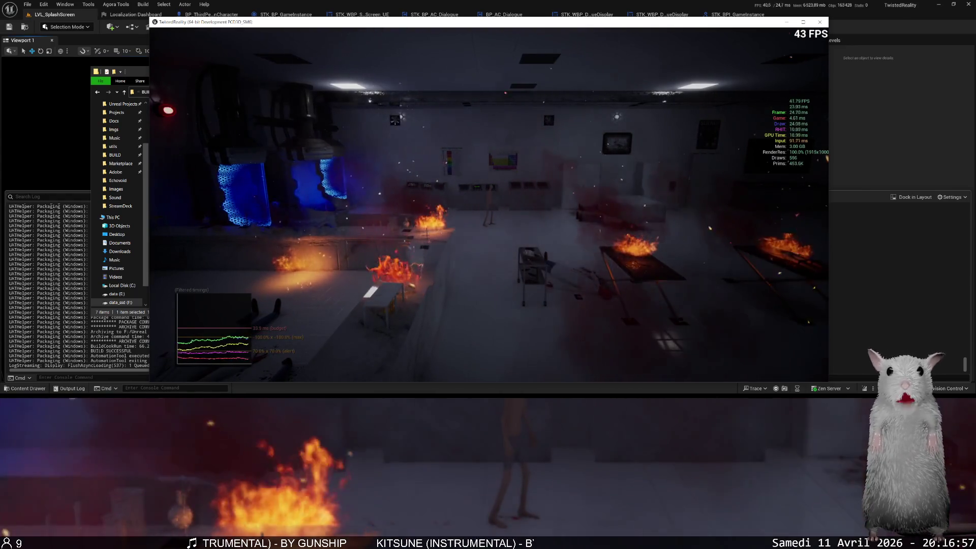
key("Escape")
key("Escape")
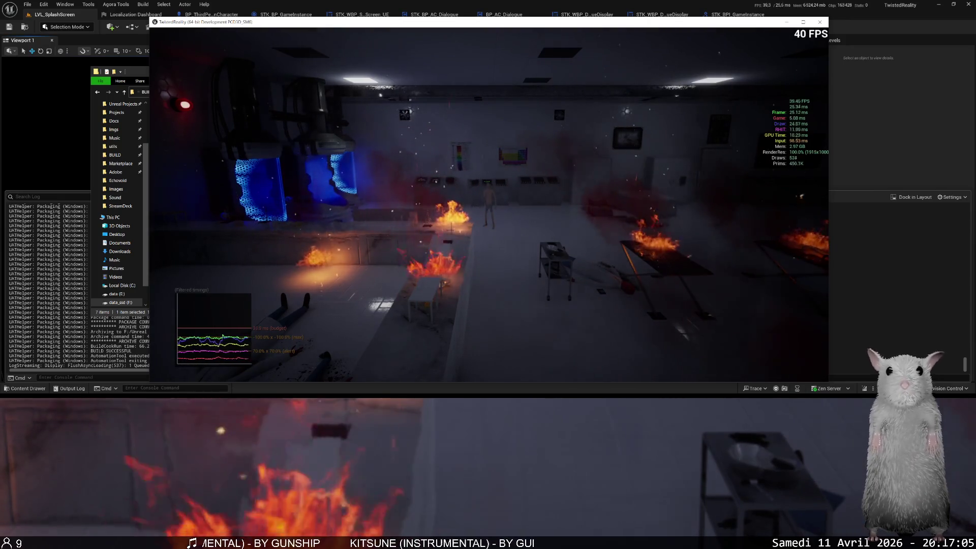
key("Escape")
left_click(527, 297)
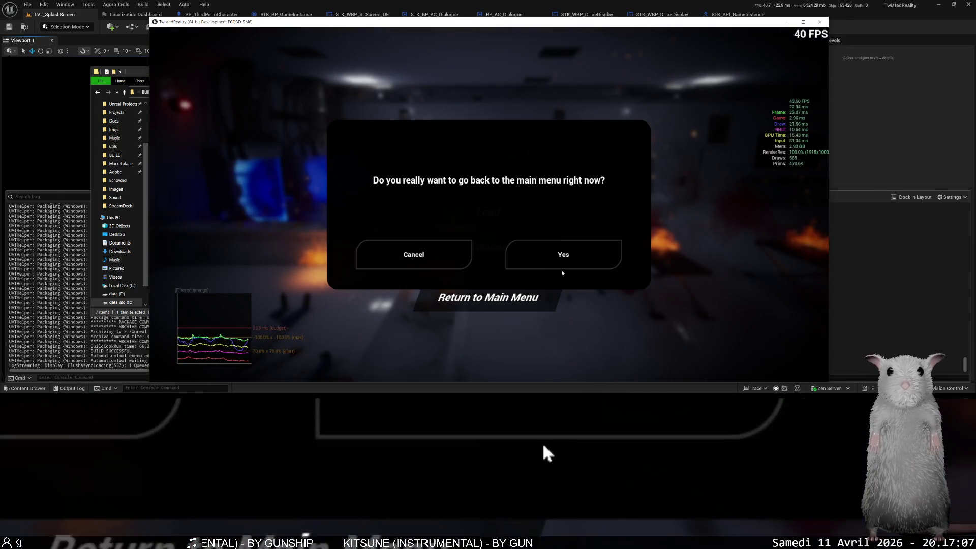
left_click(566, 263)
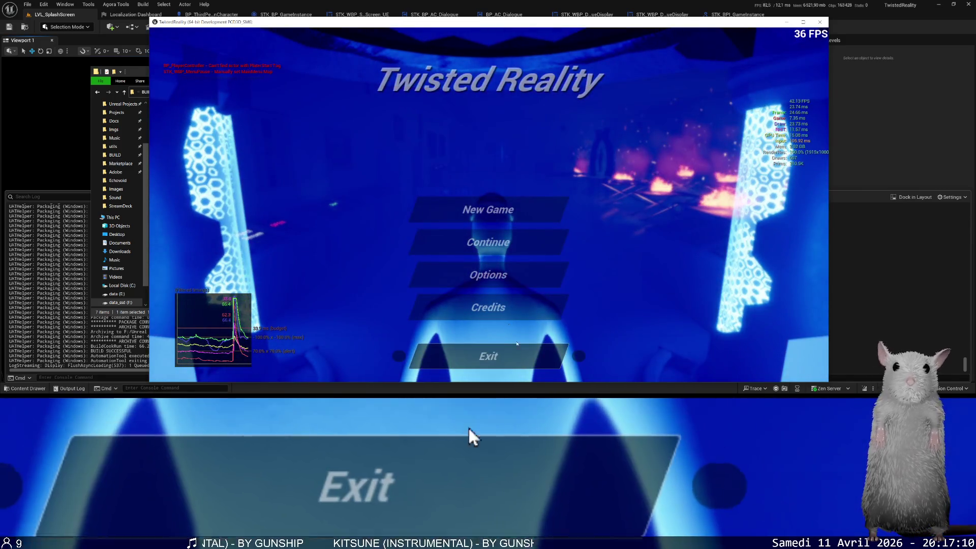
left_click(518, 347)
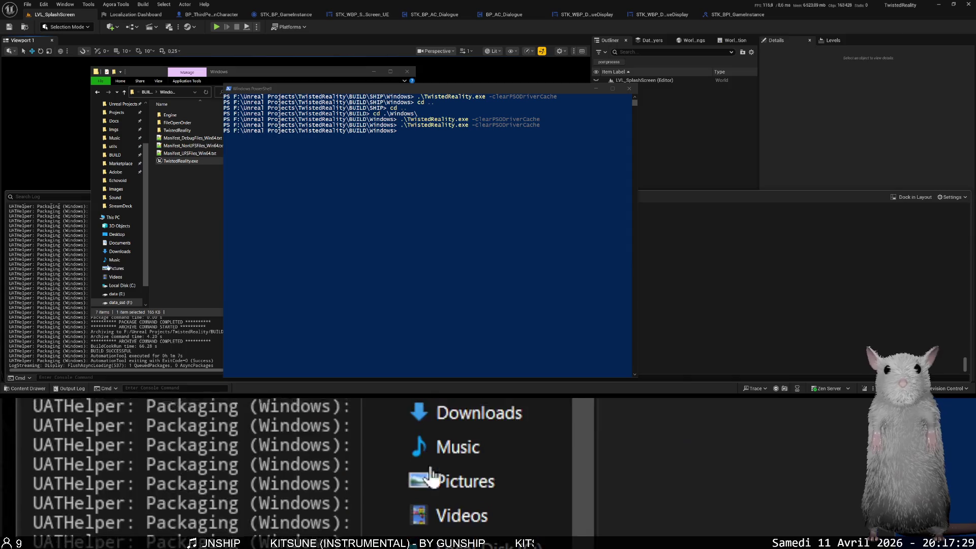
Close PowerShell and File Explorer, hide the build log panel, and minimize Unreal Editor.
left_click(630, 89)
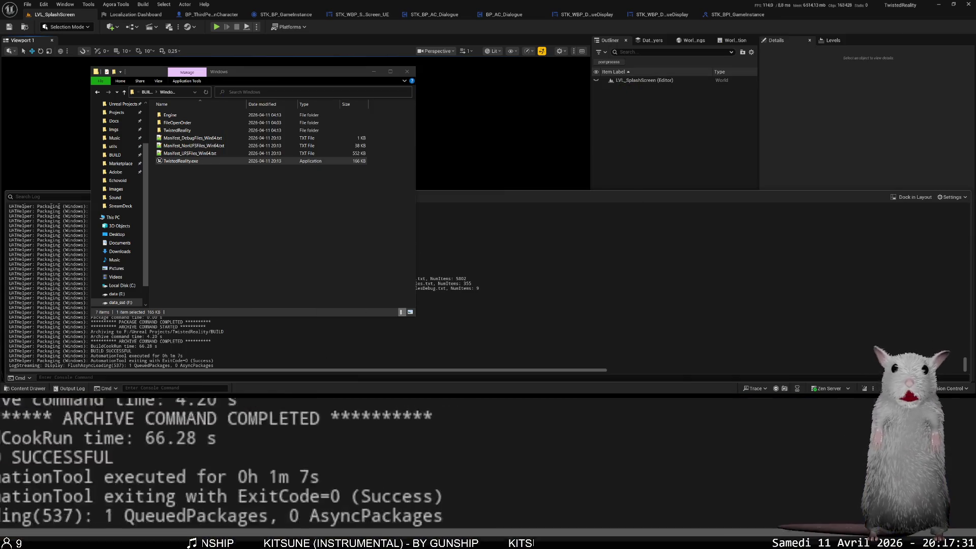
left_click(407, 71)
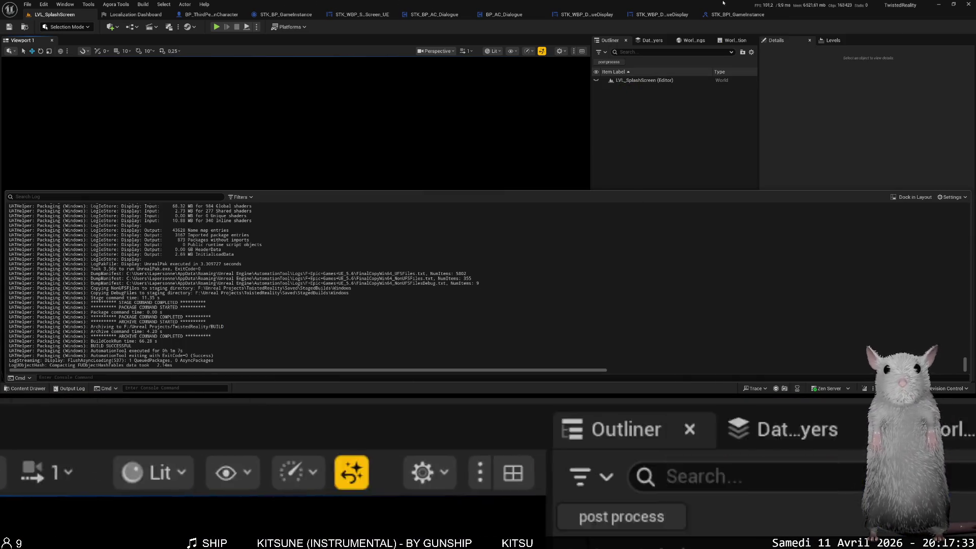
left_click(548, 119)
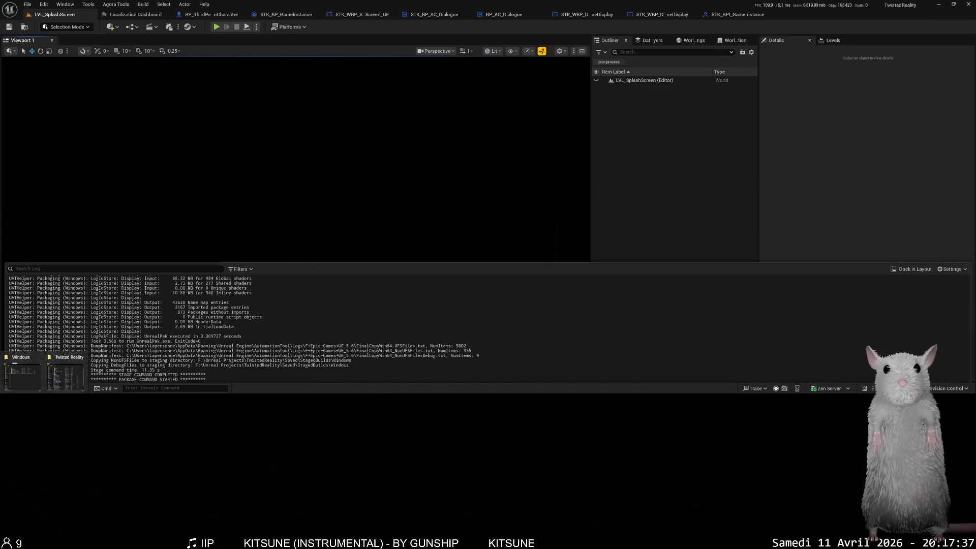
left_click(938, 5)
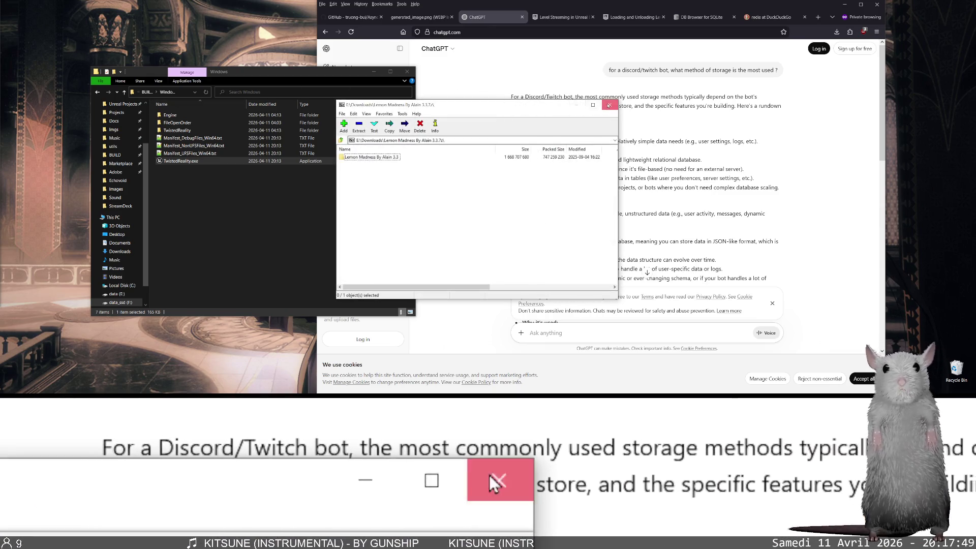
Close the Lemon Madness 7-Zip archive and go up to the TwistedReality folder.
left_click(609, 105)
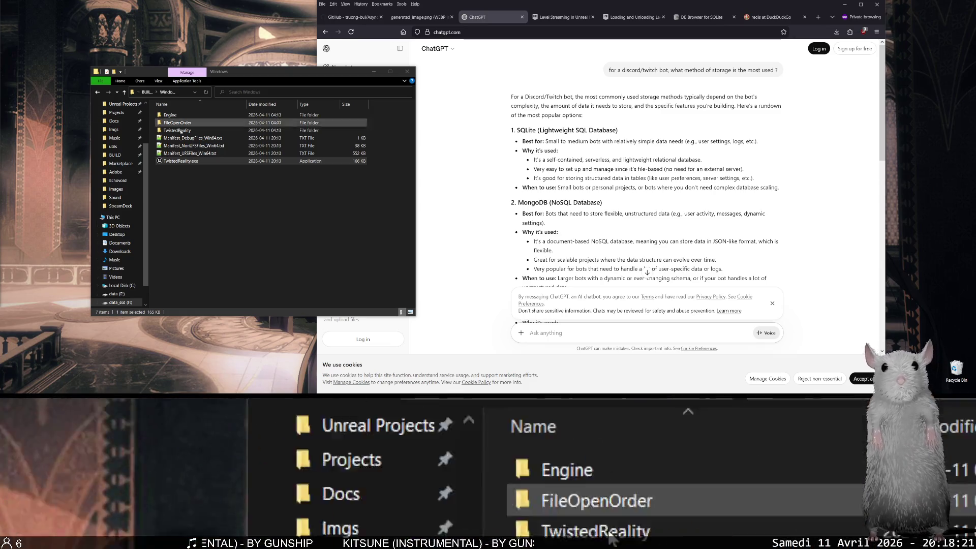
left_click(274, 208)
left_click(124, 92)
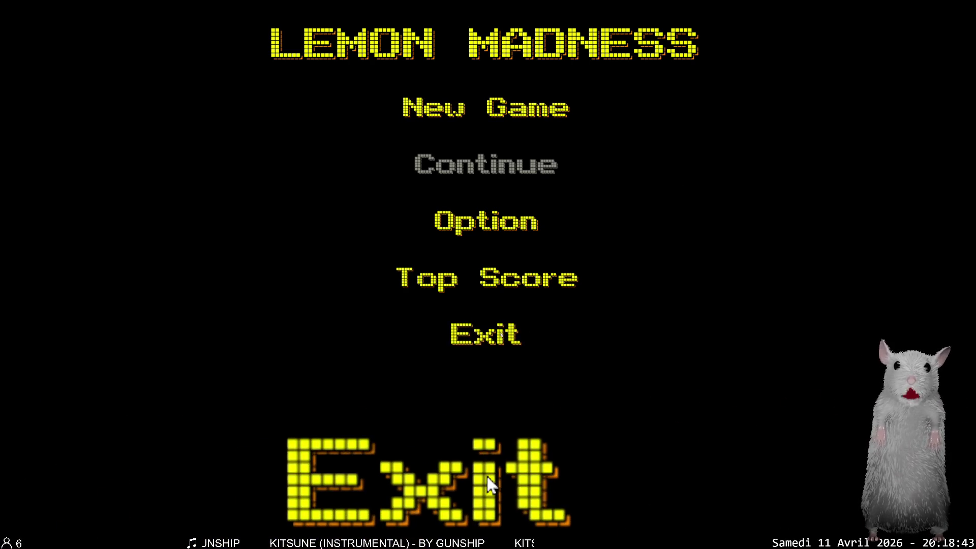
Cancel quitting, check the Option resolution stays 1280x720, and switch to windowed with F11.
left_click(500, 334)
left_click(600, 265)
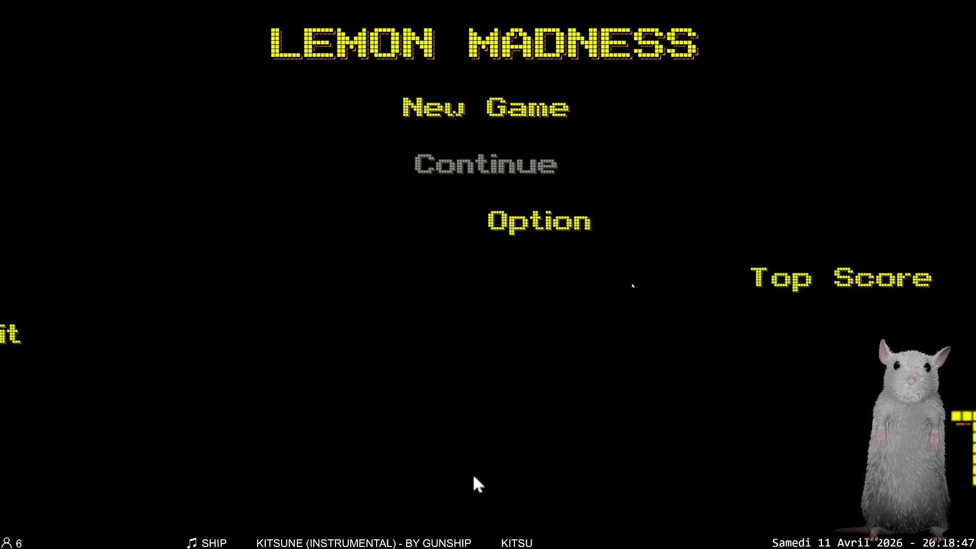
left_click(486, 219)
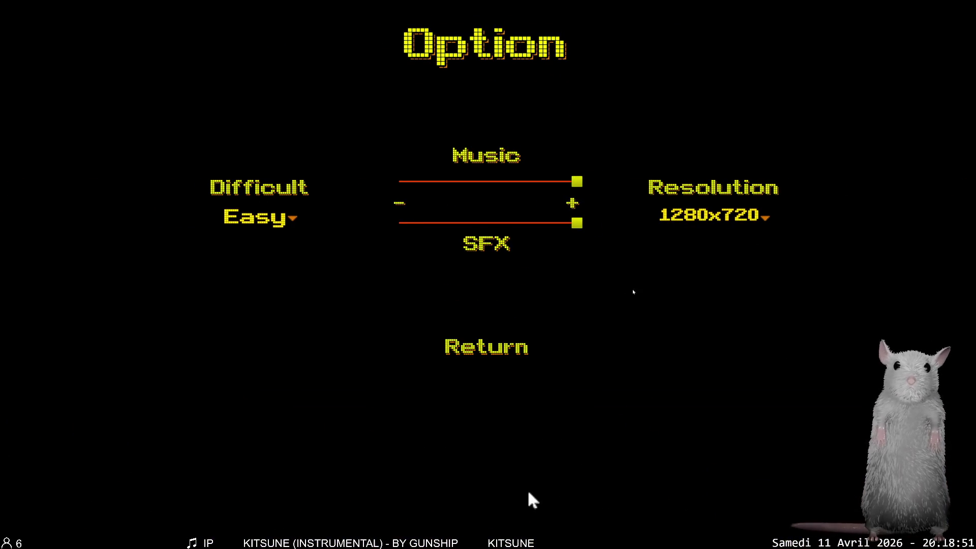
left_click(746, 215)
left_click(746, 214)
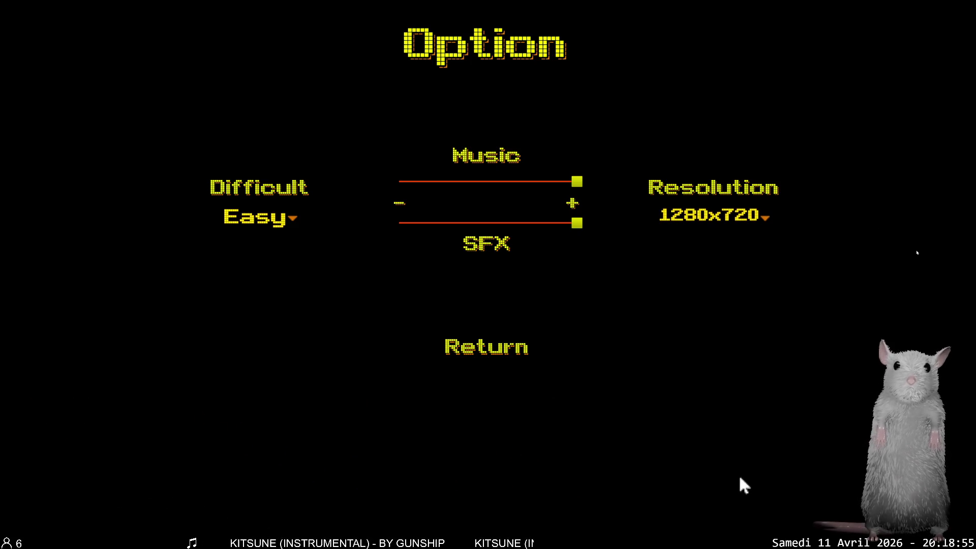
key("F11")
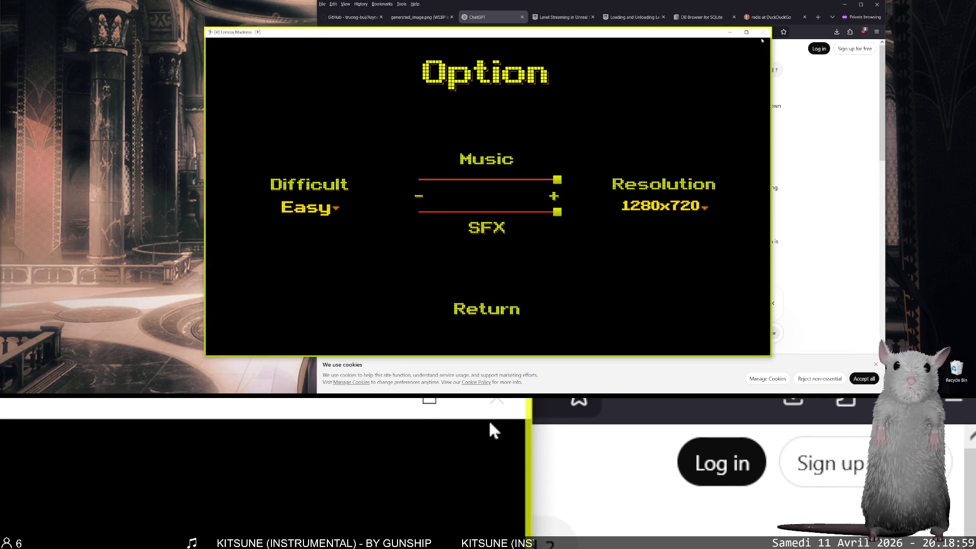
Quit and reopen Lemon Madness, revisit Option, then open Windows Settings with Win+I.
left_click(521, 319)
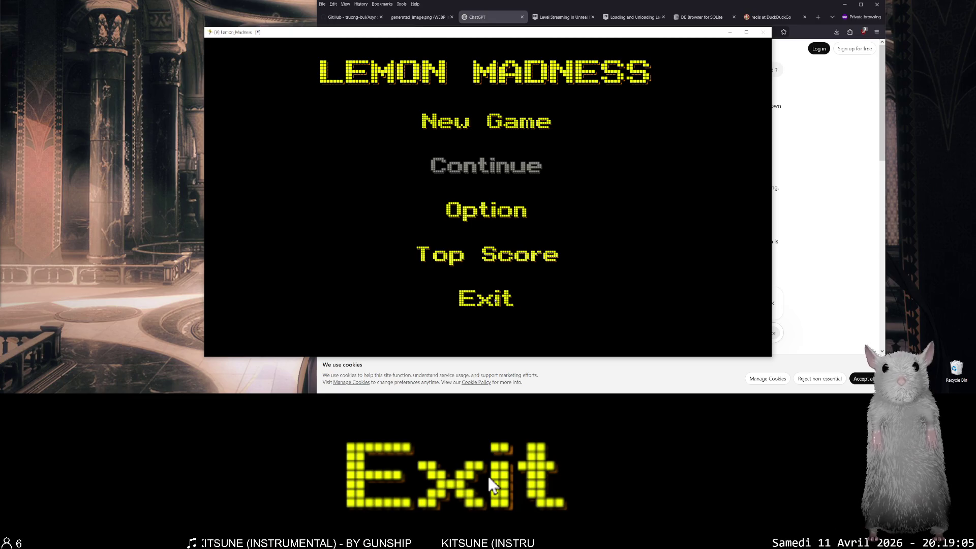
left_click(495, 300)
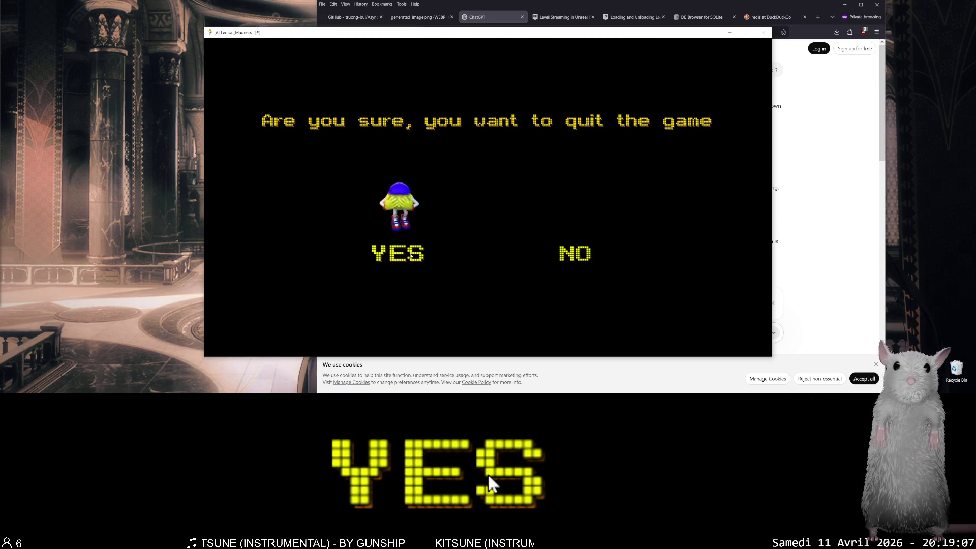
left_click(410, 256)
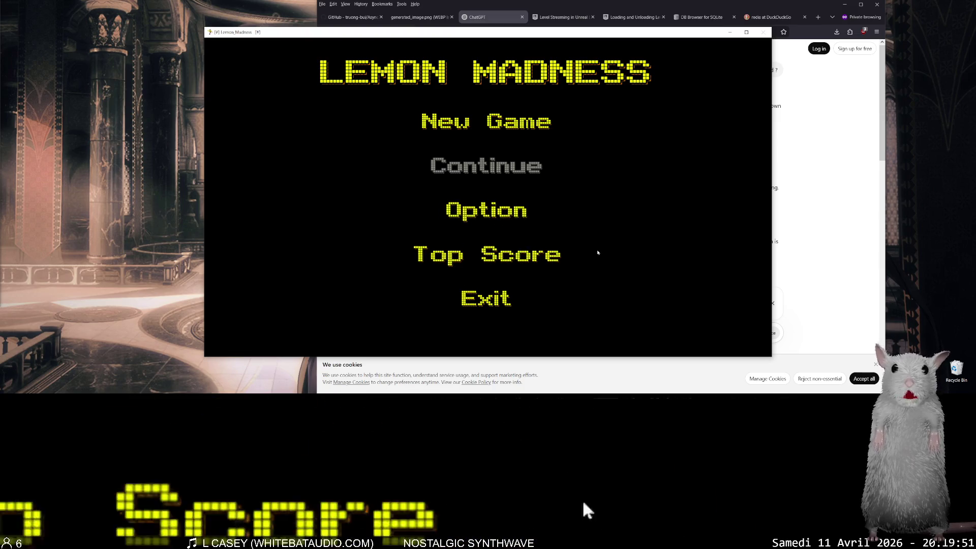
left_click(529, 213)
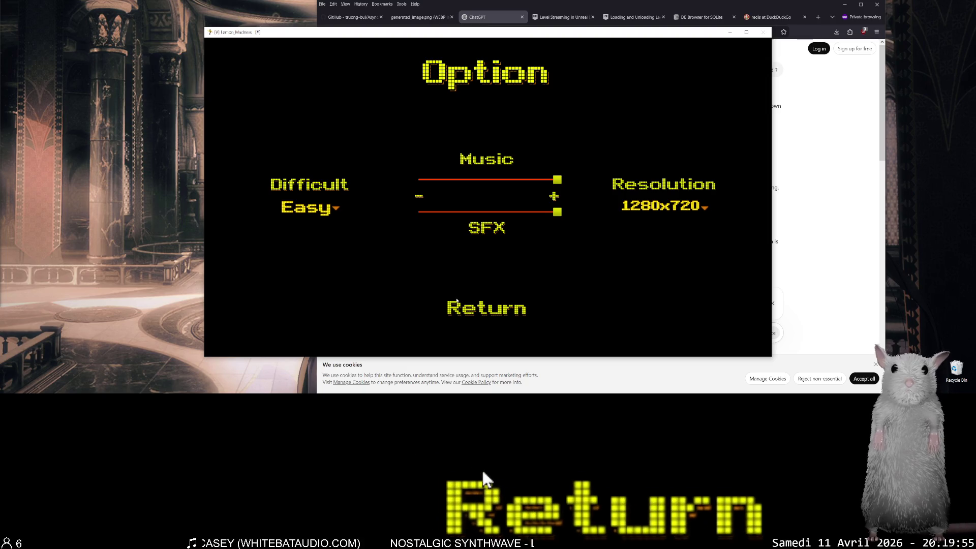
left_click(457, 301)
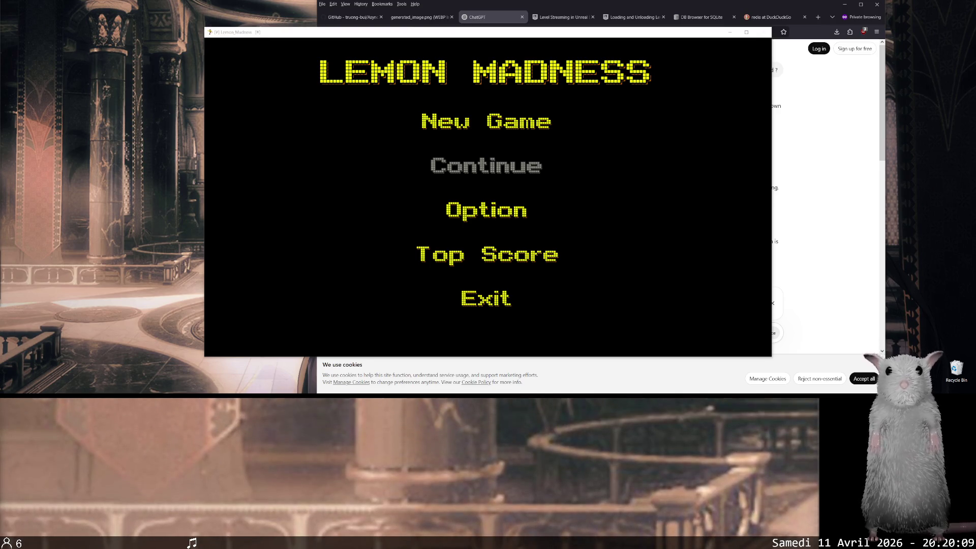
key("super+i")
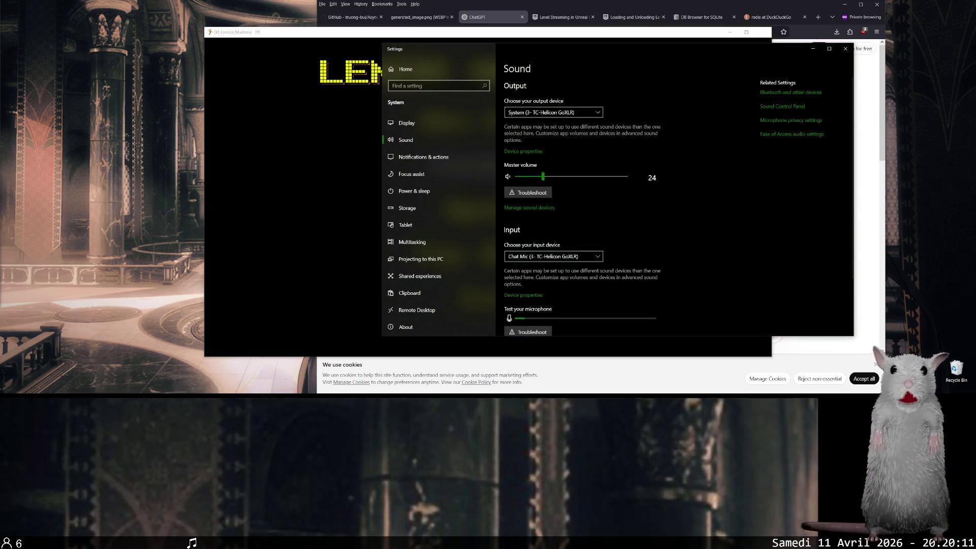
Close the Sound settings window with Alt+F4, leaving the Lemon Madness title menu visible.
key("alt+F4")
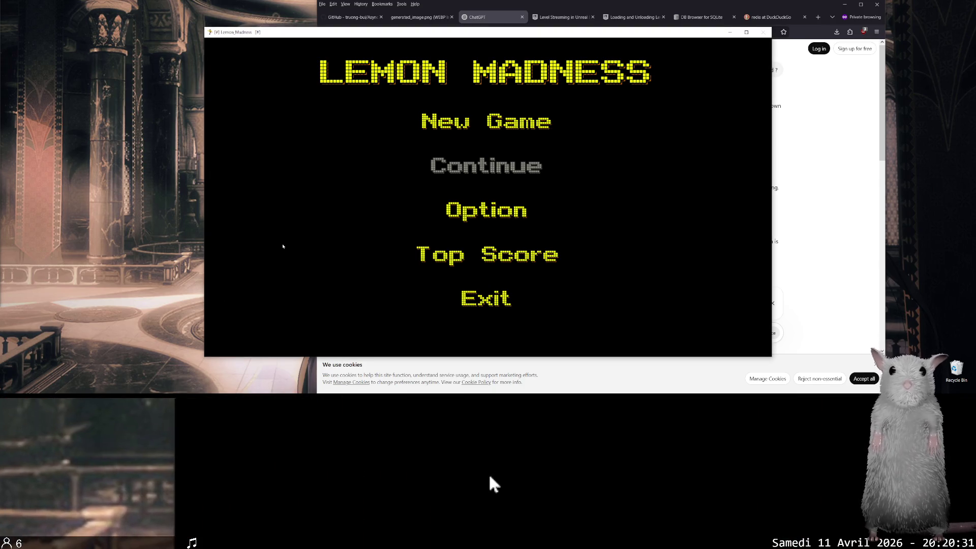
Start a New Game on Easy difficulty to begin maze level 1.
mouse_move(471, 139)
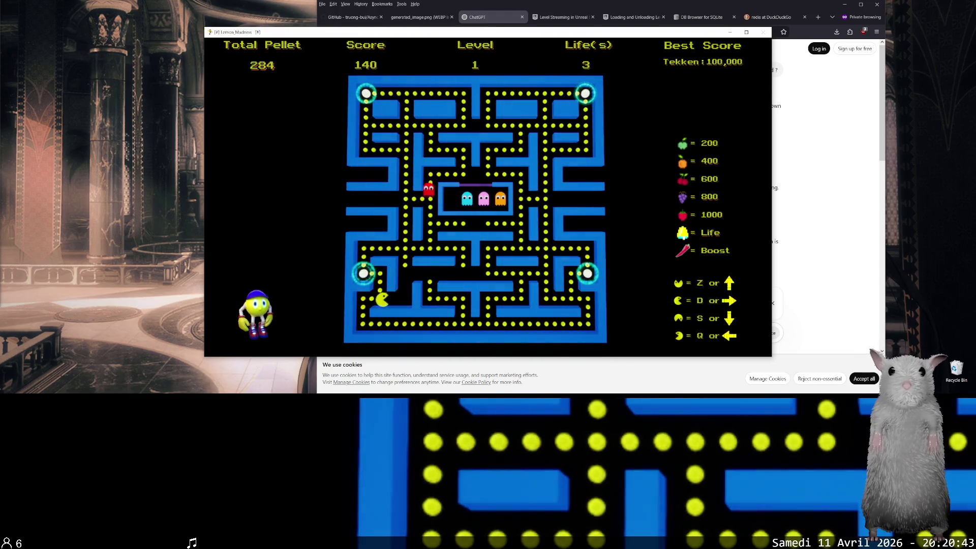
Steer Pac-Man up and left to the top-left power pellet, then eat a ghost.
key("Up")
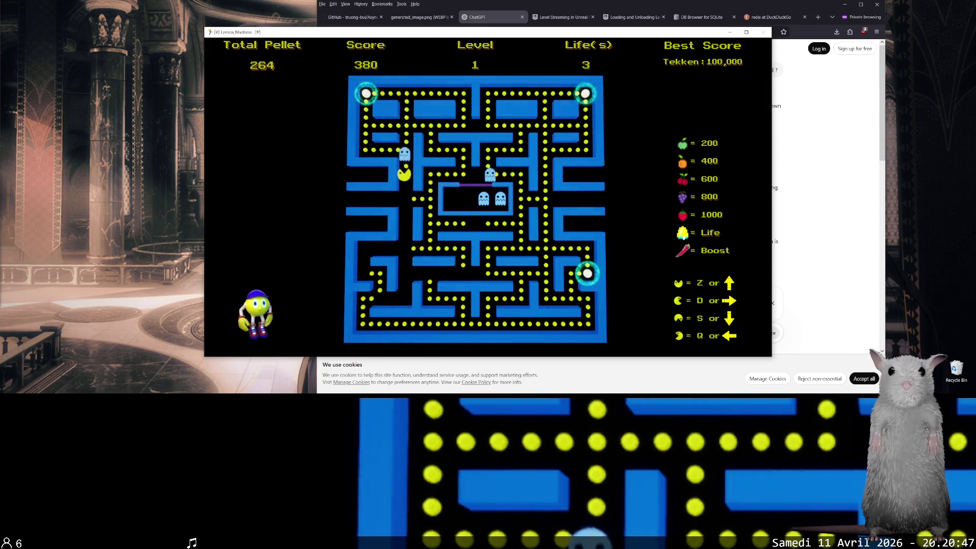
key("Right")
key("Down")
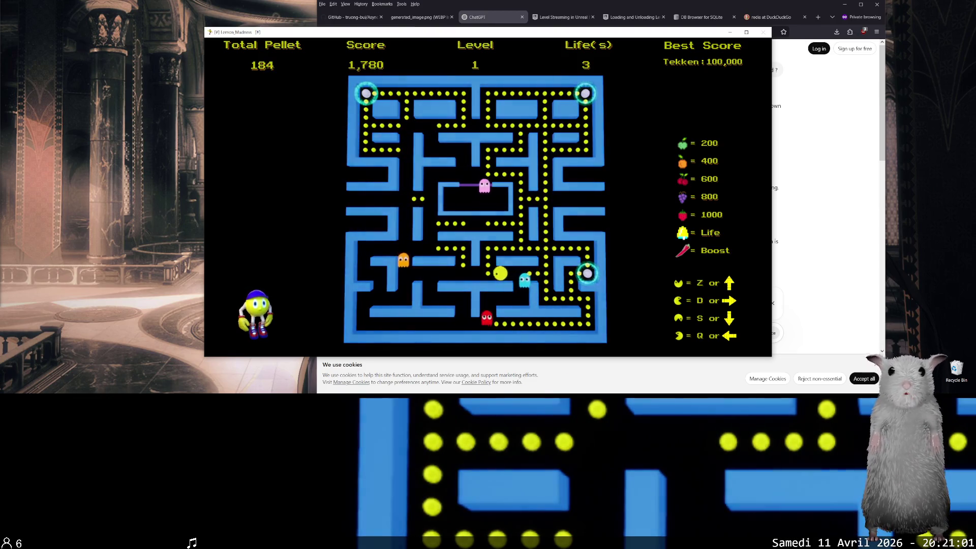
key("Up")
key("Left")
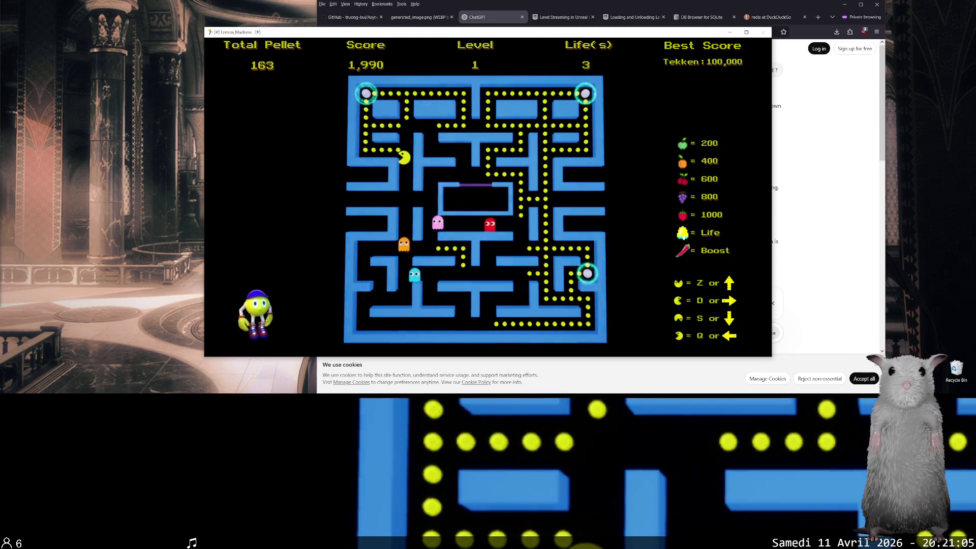
key("Up")
key("Left")
key("Right")
Sweep the upper rows, grab the top-right power pellet and eat a blue ghost.
key("Down")
key("Right")
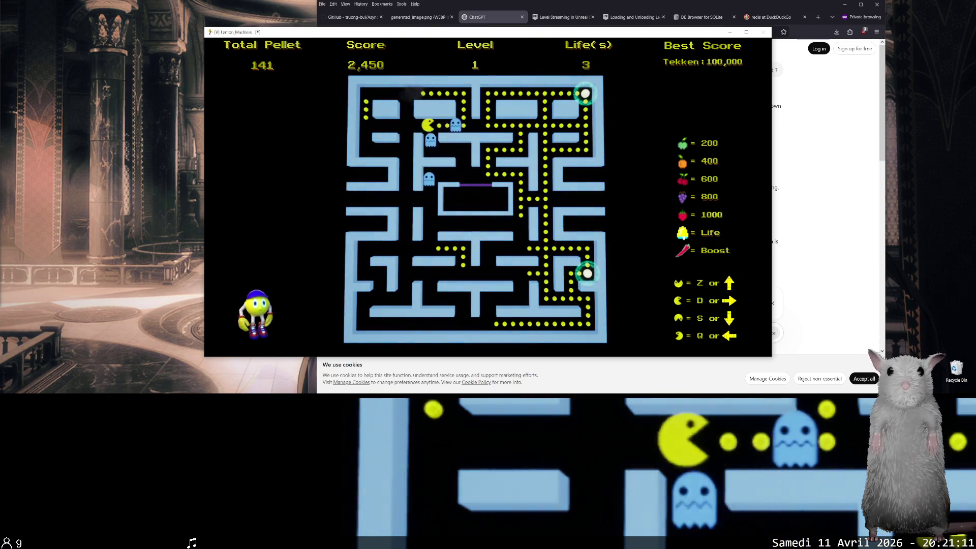
key("Up")
key("Left")
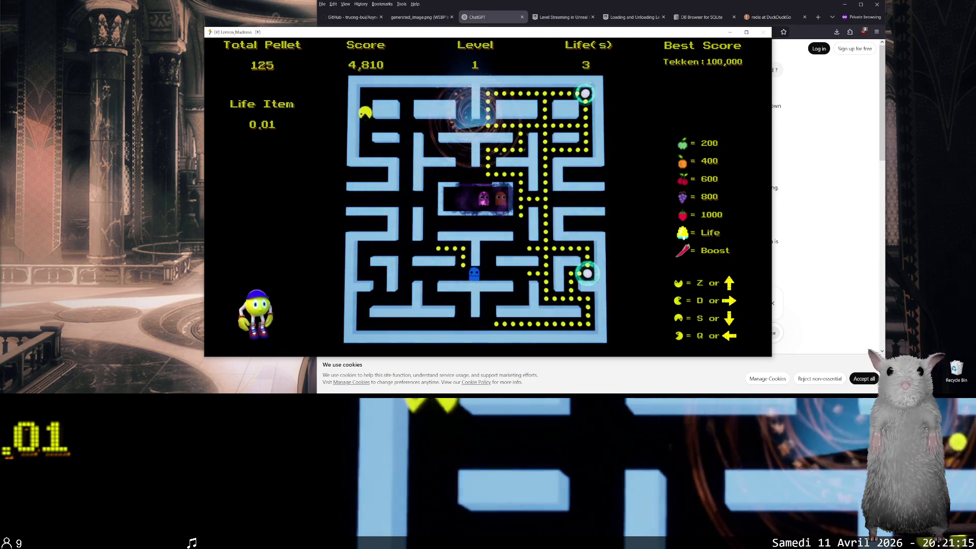
key("Right")
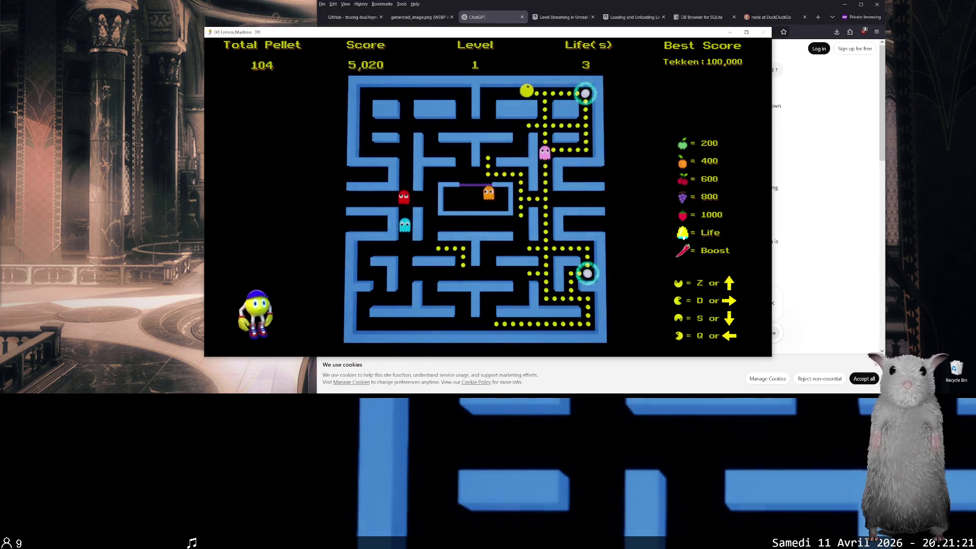
key("Down")
key("Left")
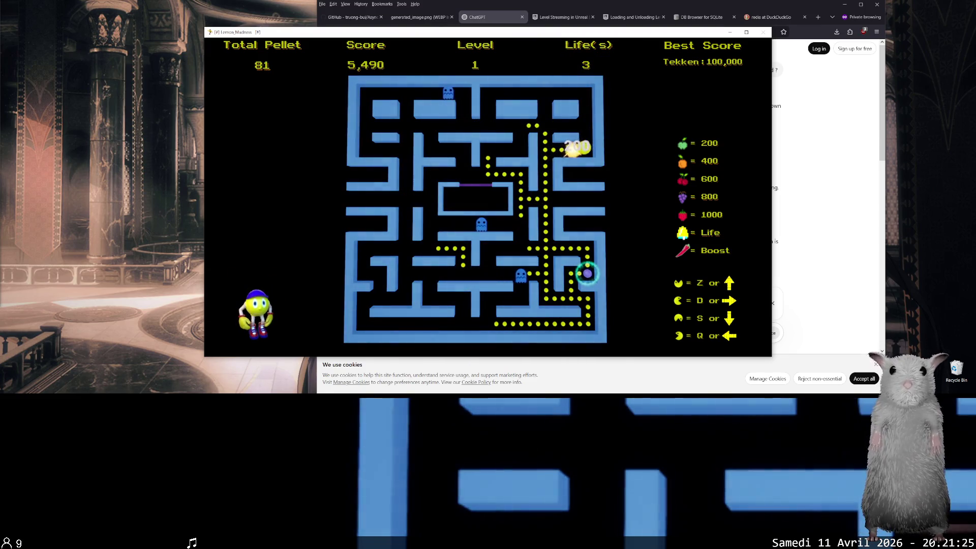
key("Up")
key("Left")
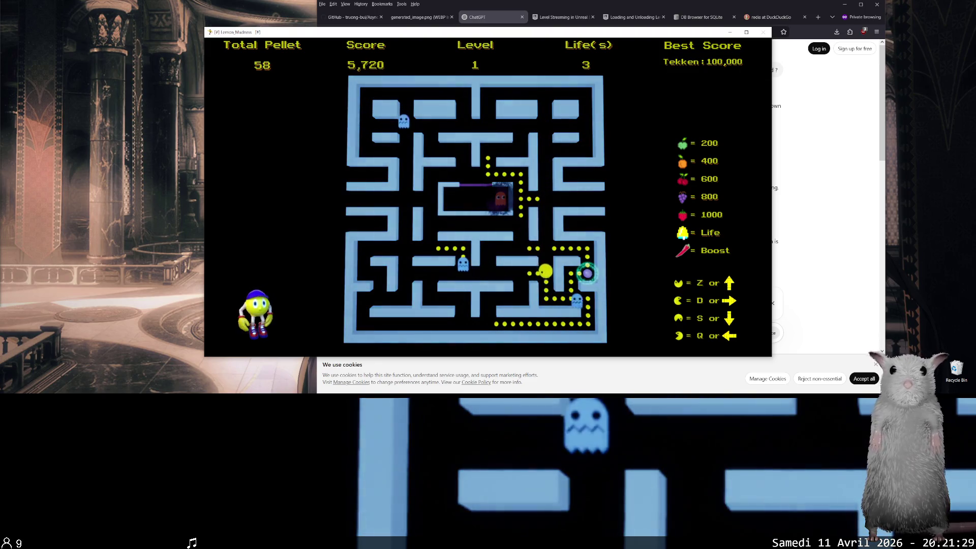
key("Down")
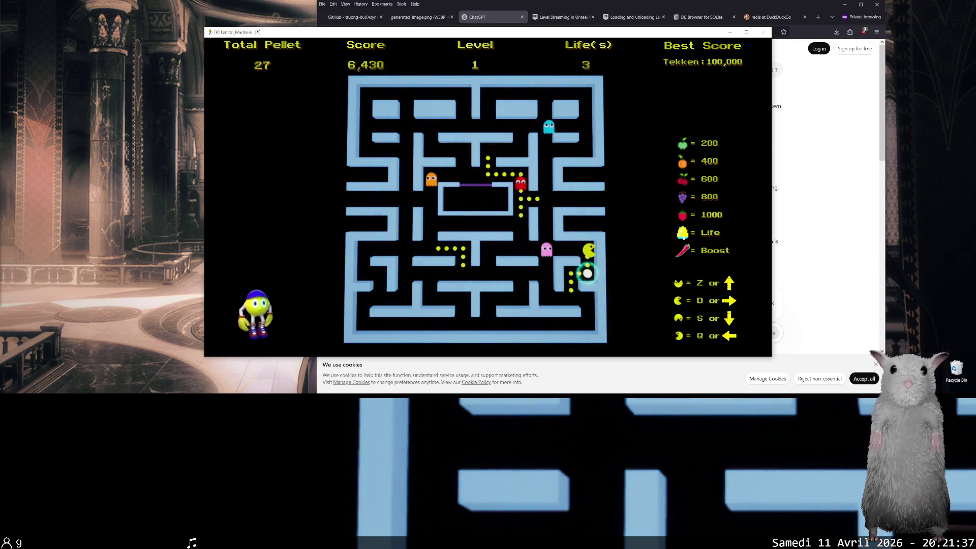
key("Left")
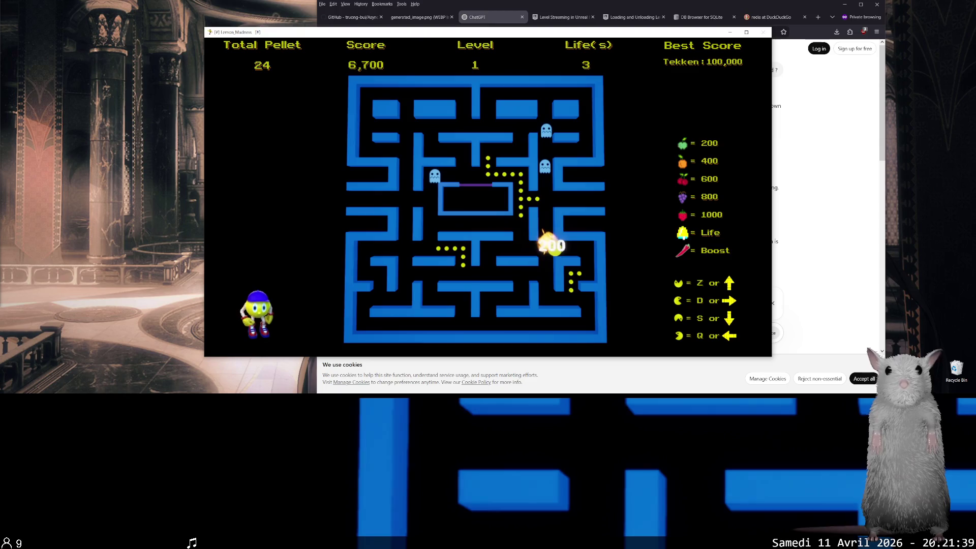
key("Up")
key("Left")
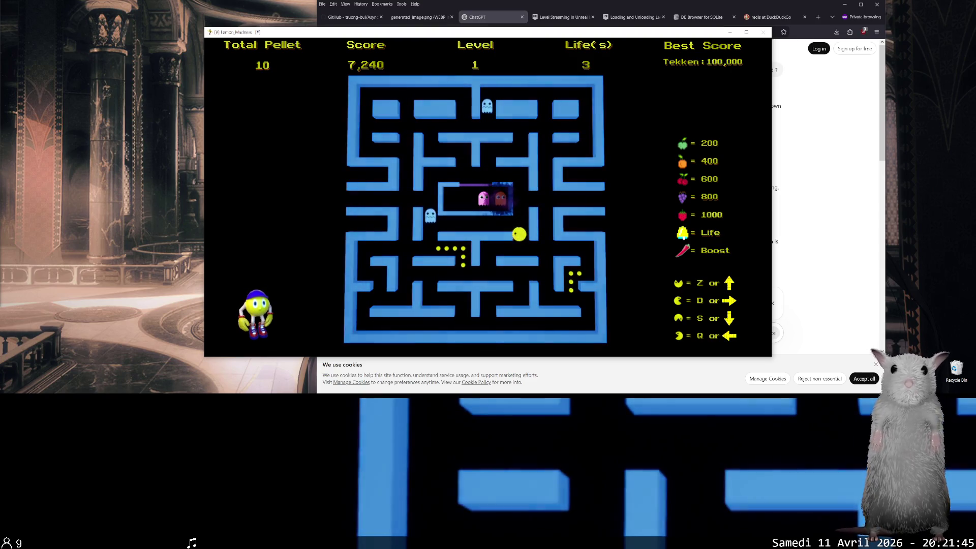
Clear the last pellets along the lower rows and bottom corridor.
key("Left")
key("Right")
key("Down")
key("Right")
key("Down")
key("Up")
key("Right")
key("Down")
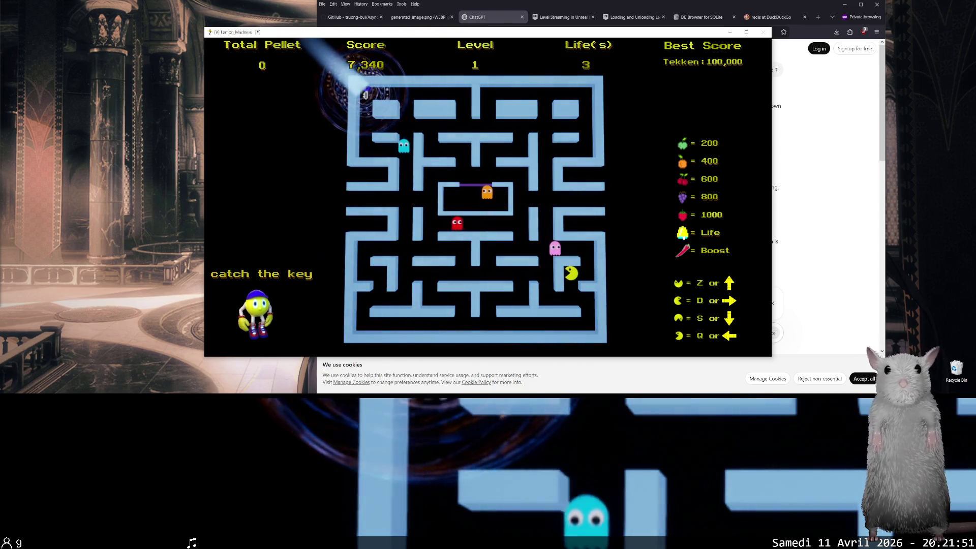
key("Left")
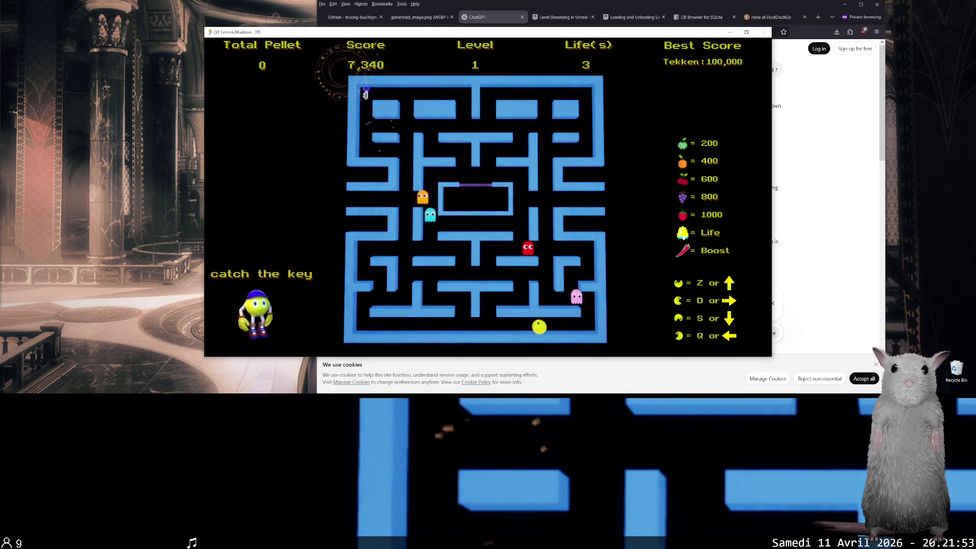
key("Up")
Run Pac-Man along the middle row onto the key, finishing level 1 at 7,340 points.
key("Right")
key("Up")
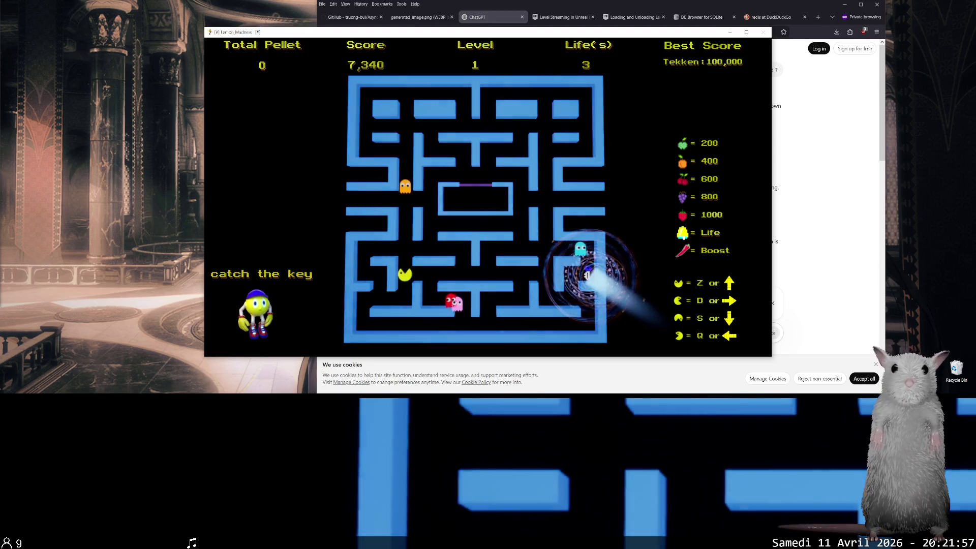
key("Right")
key("Down")
key("Right")
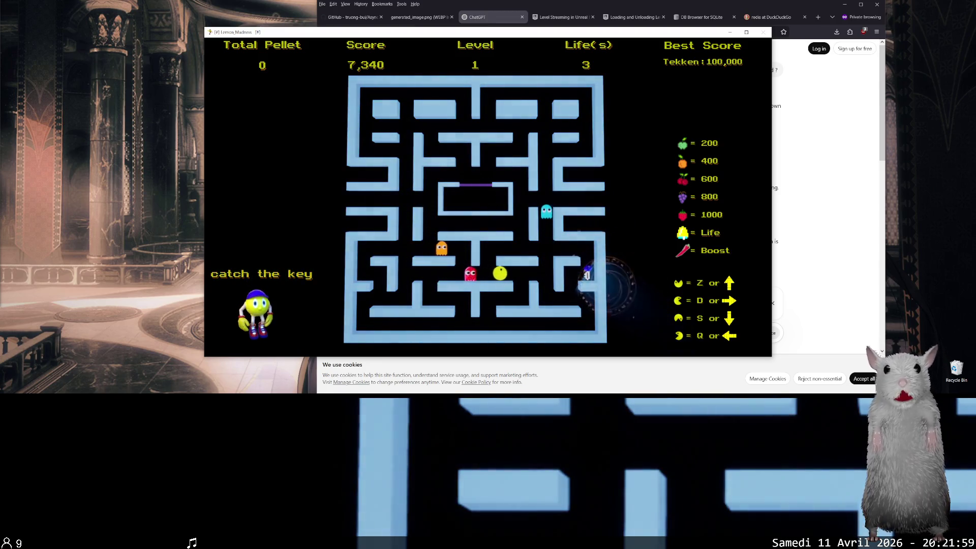
key("Down")
key("Up")
key("Right")
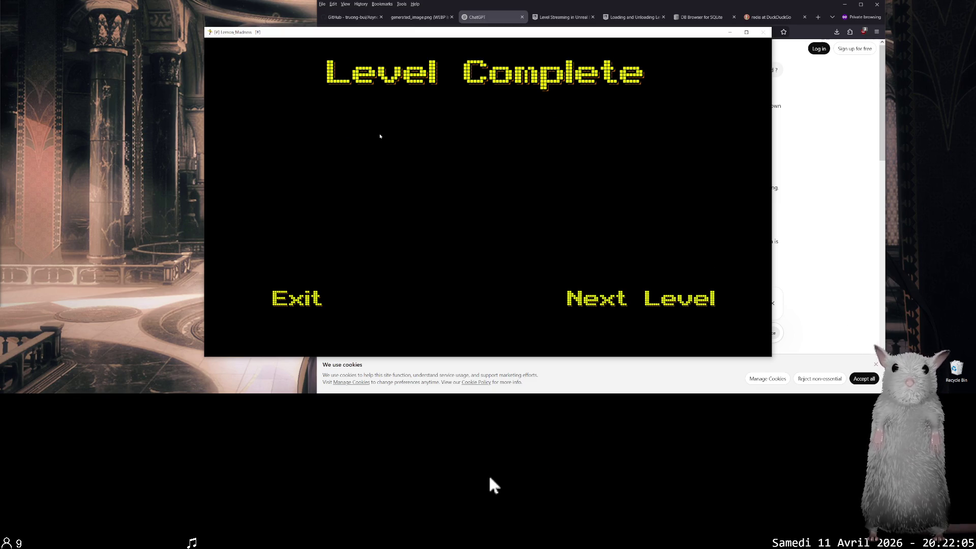
Choose Next Level to load level 2 with a fresh maze of 298 pellets.
left_click(597, 298)
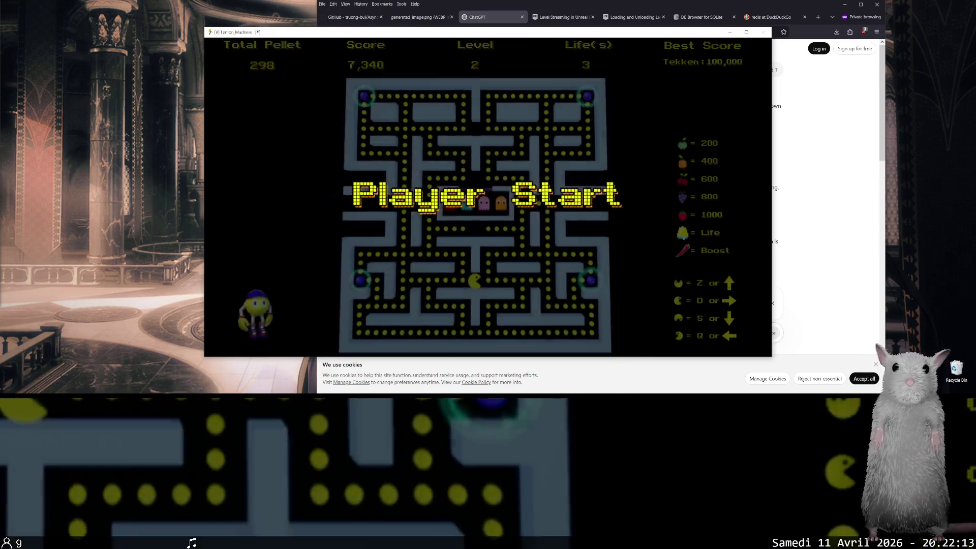
Move Pac-Man along the lower corridor to the bottom-right power pellet and chase a ghost.
key("Right")
key("Up")
key("Down")
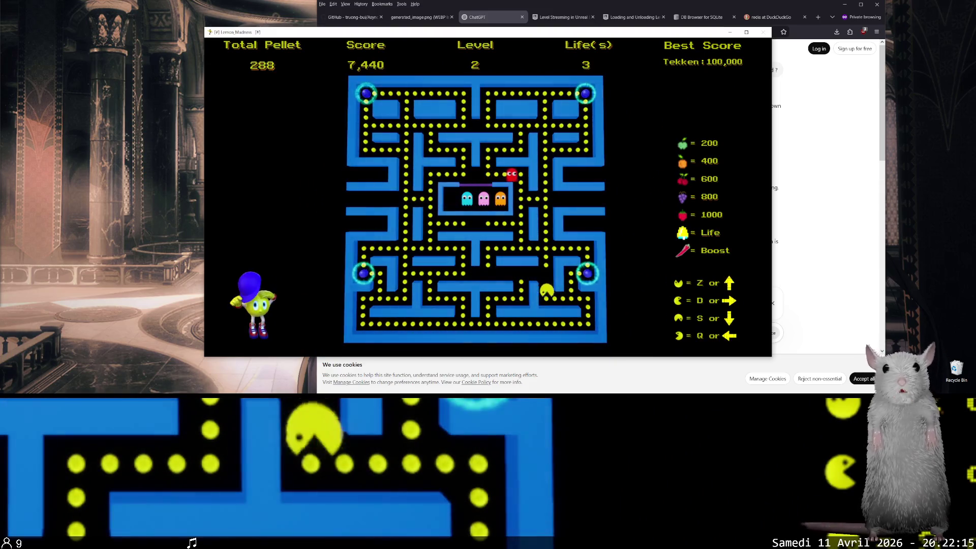
key("Right")
key("Down")
key("Up")
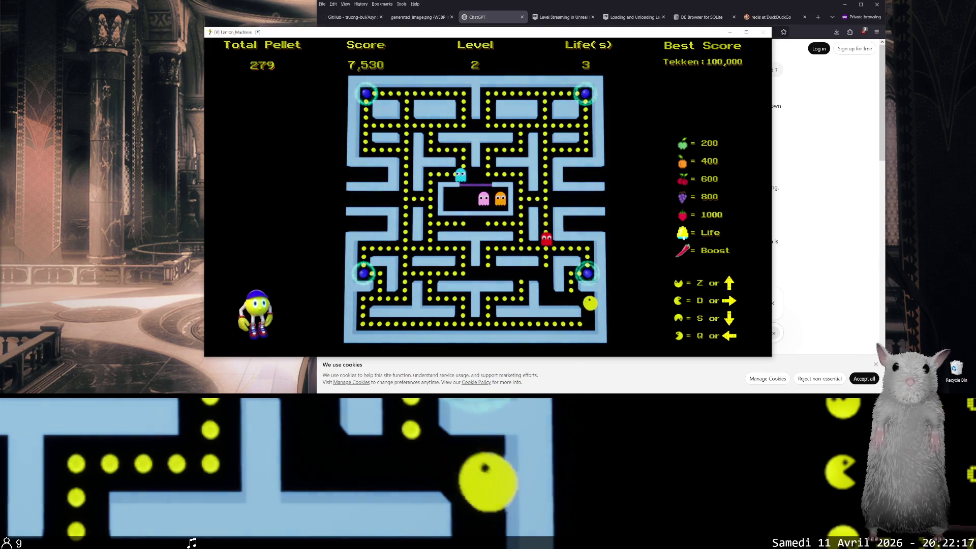
key("Left")
key("Up")
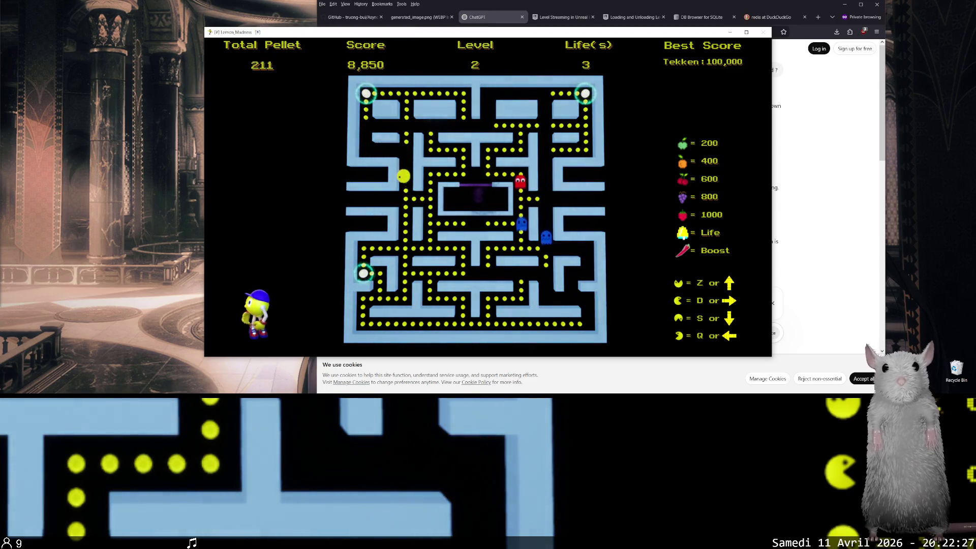
Clear the upper-left area and left column, eat the top-left power pellet and a ghost.
key("Up")
key("Right")
key("Up")
key("Left")
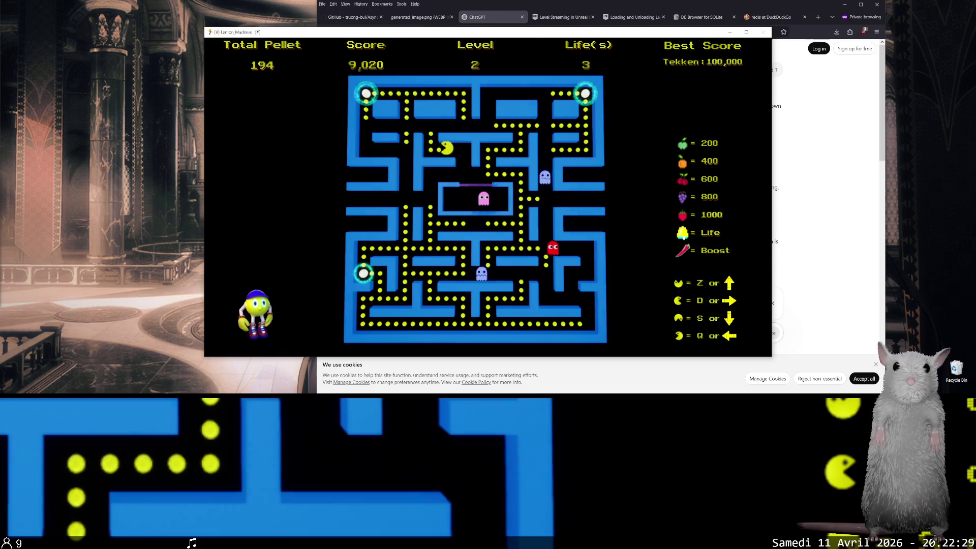
key("Up")
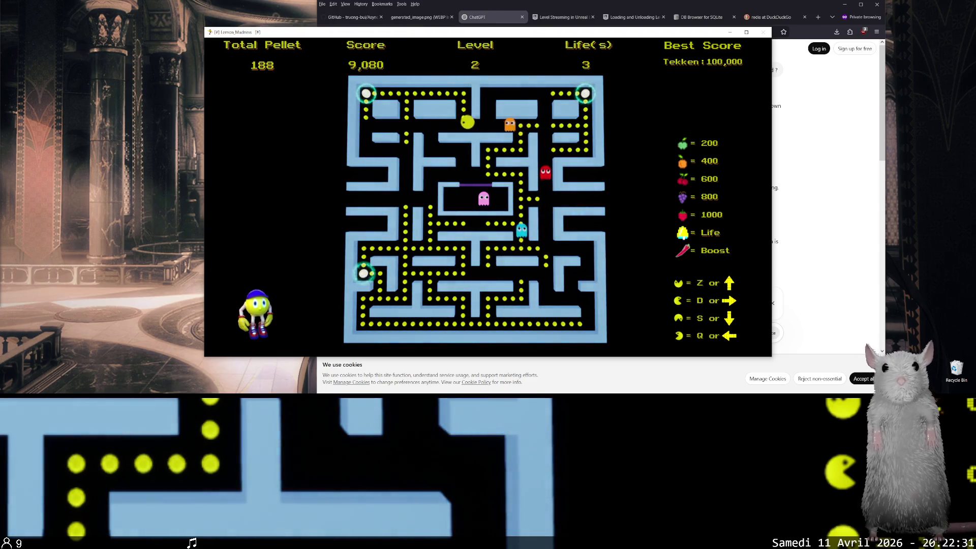
key("Down")
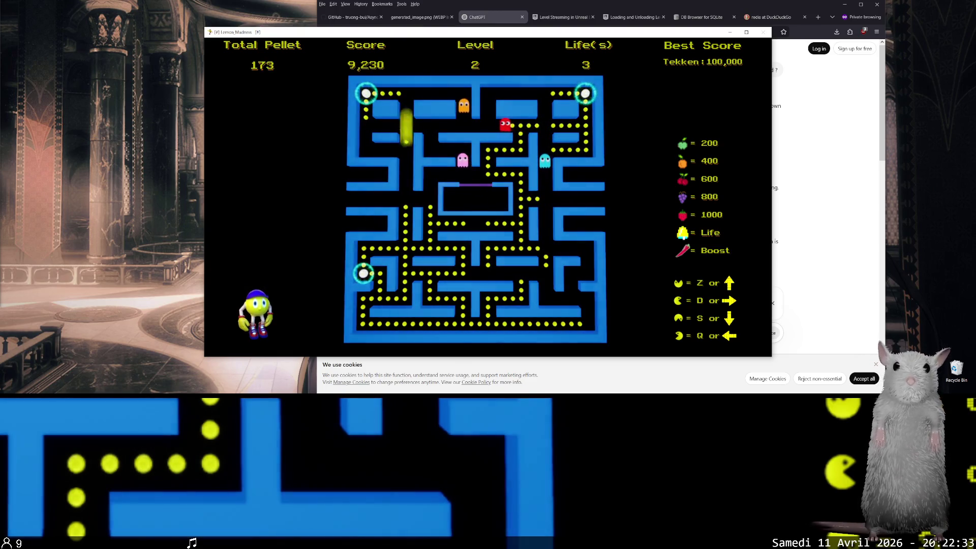
key("Up")
key("Left")
key("Right")
key("Down")
key("Right")
key("Left")
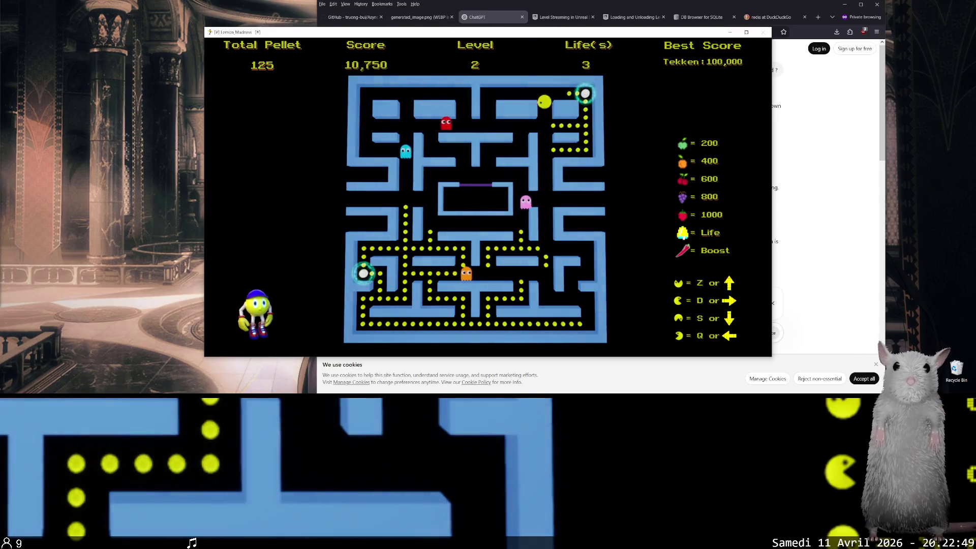
Eat the top-right power pellet and a ghost, then clear the top-right pellets.
key("Up")
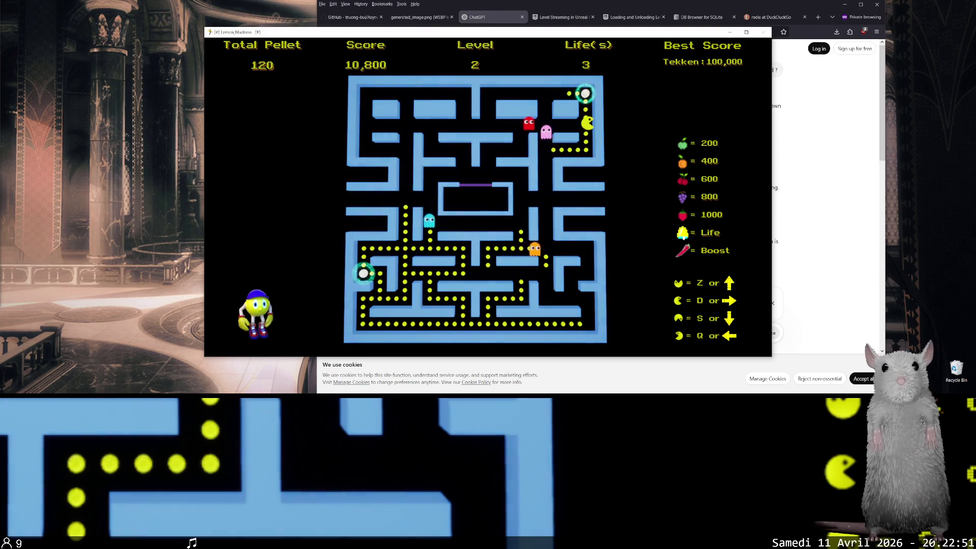
key("Left")
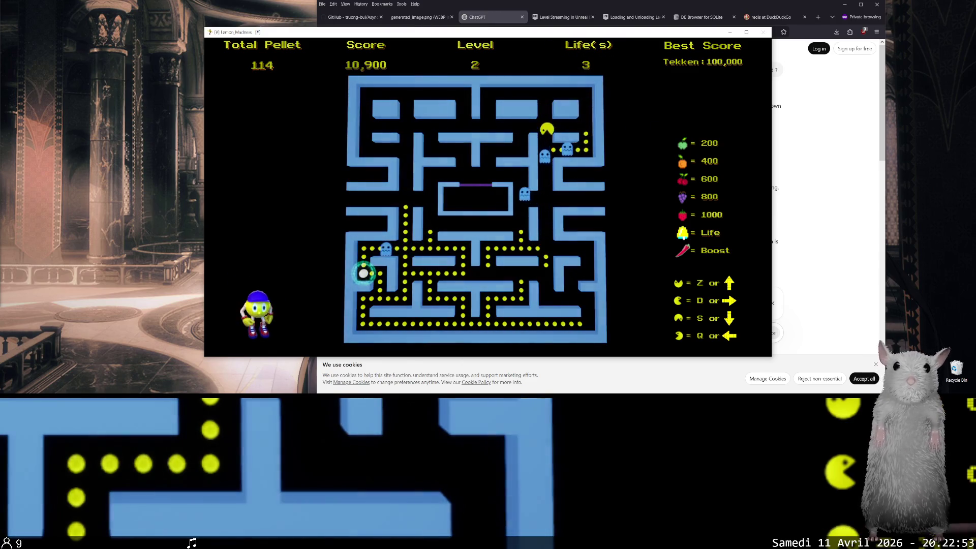
key("Right")
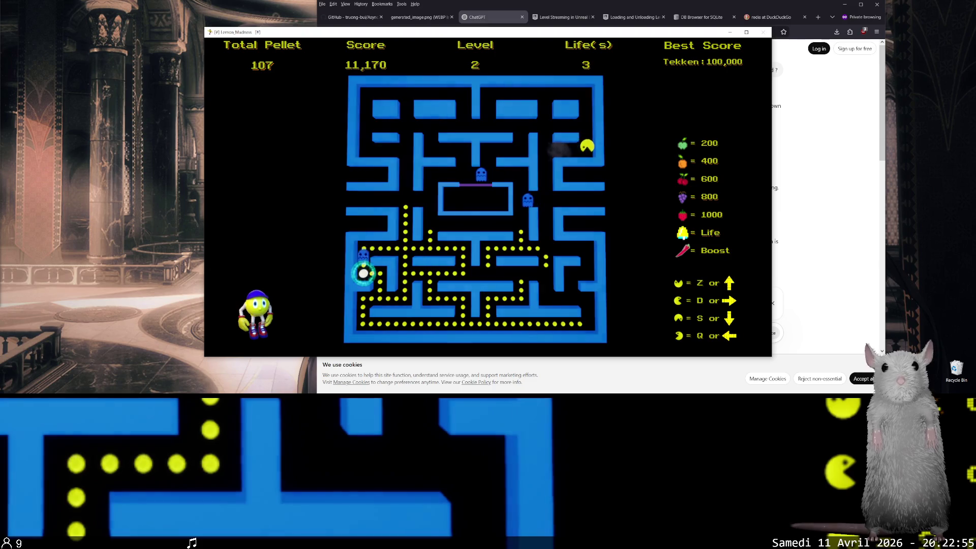
key("Left")
key("Down")
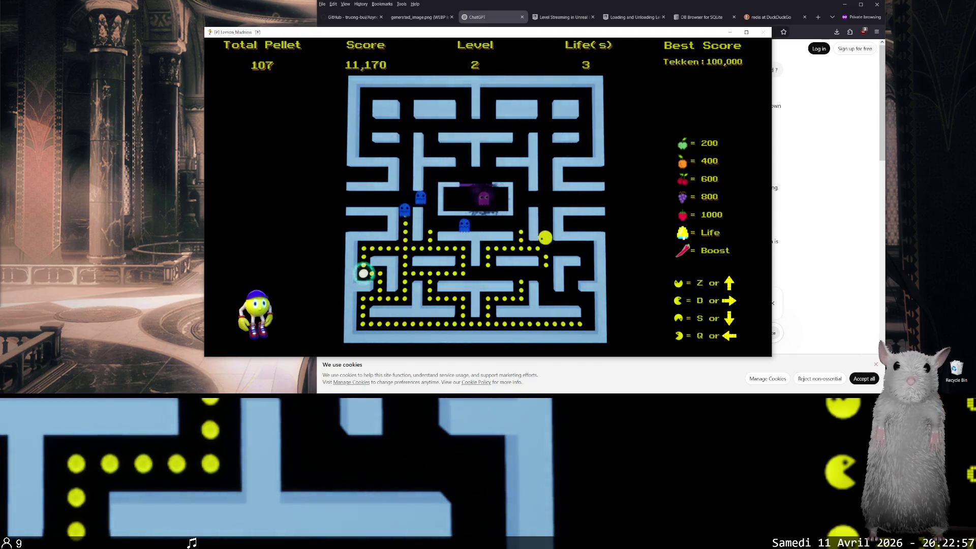
key("Left")
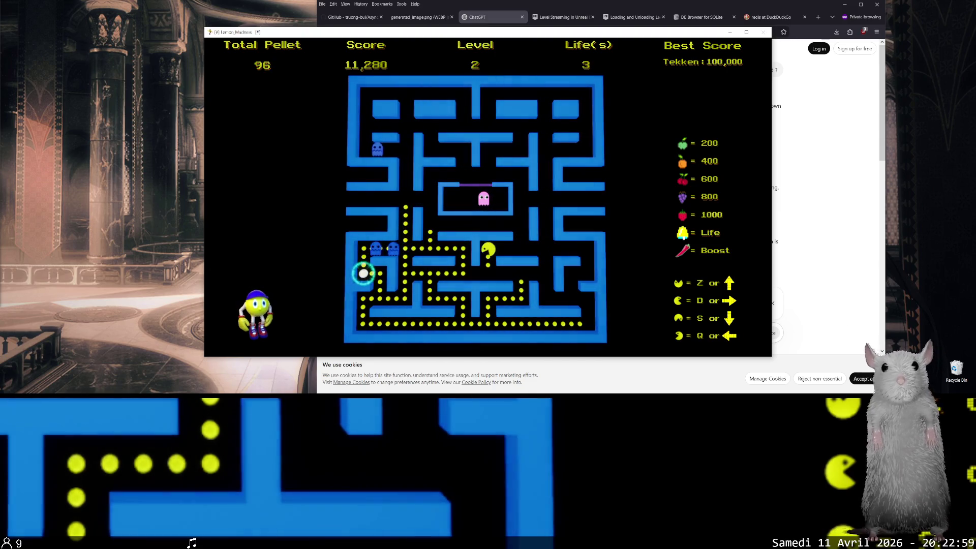
key("Down")
key("Left")
key("Up")
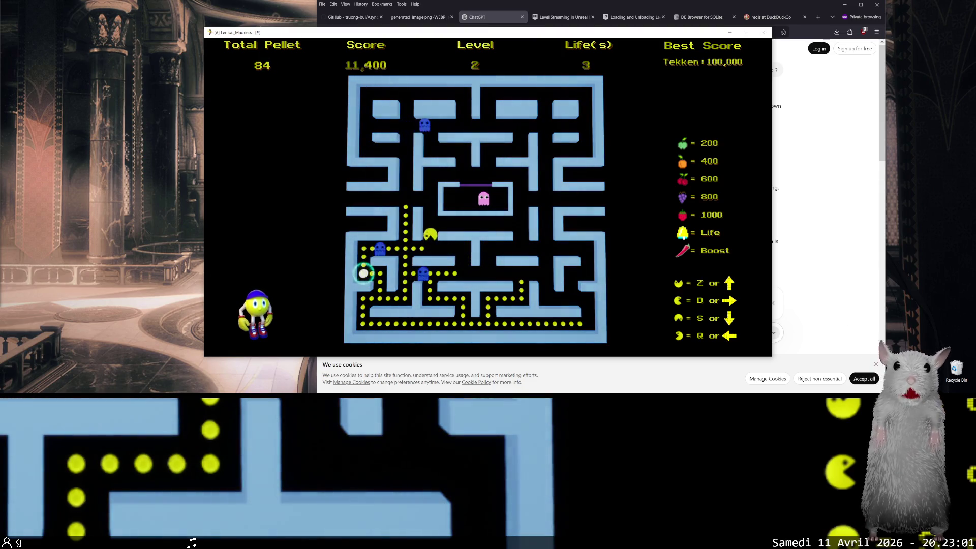
Clear the centre column and top pellet row, then sweep along the bottom row.
key("Down")
key("Right")
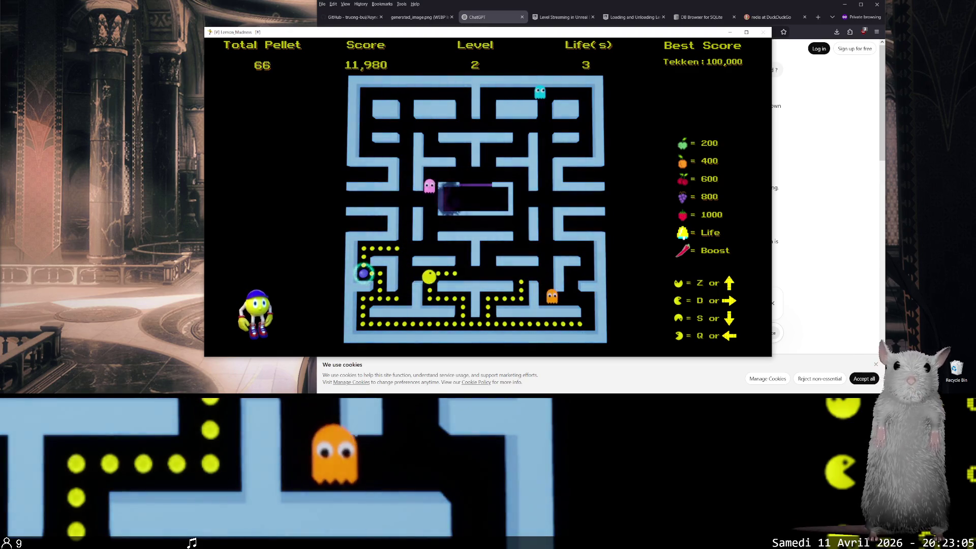
key("Left")
key("Down")
key("Down")
key("Right")
key("Up")
key("Right")
key("Up")
key("Down")
Eat the remaining bottom-row and left-column pellets, reaching 12,880 points.
key("Right")
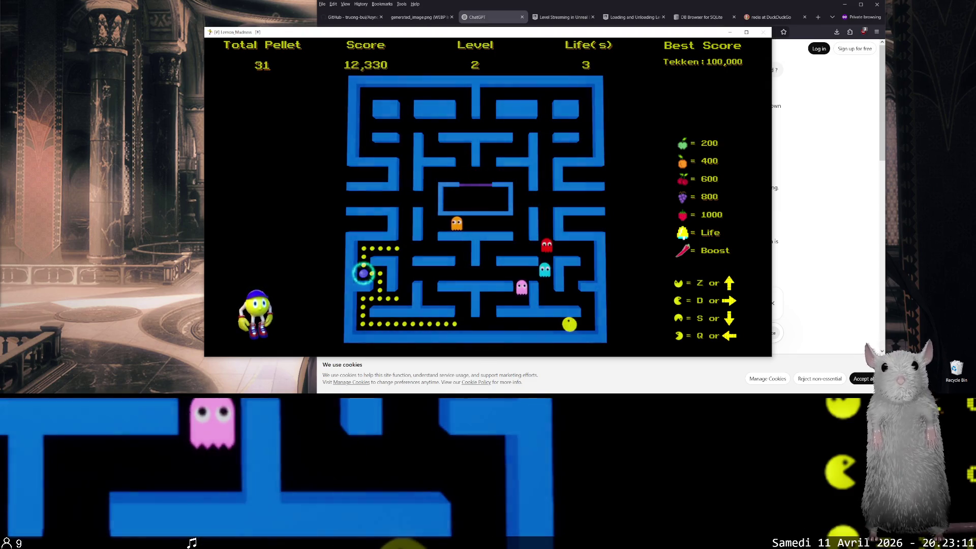
key("Left")
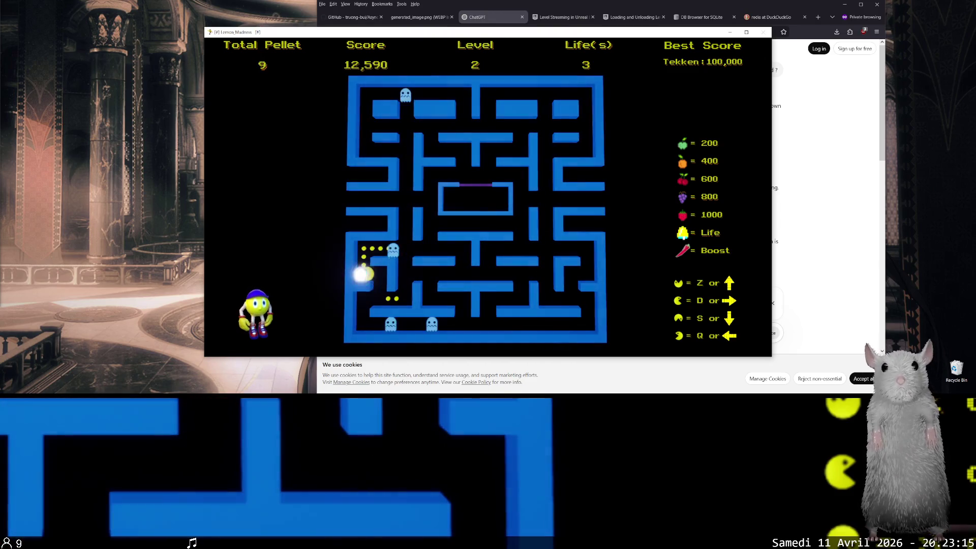
key("Right")
key("Left")
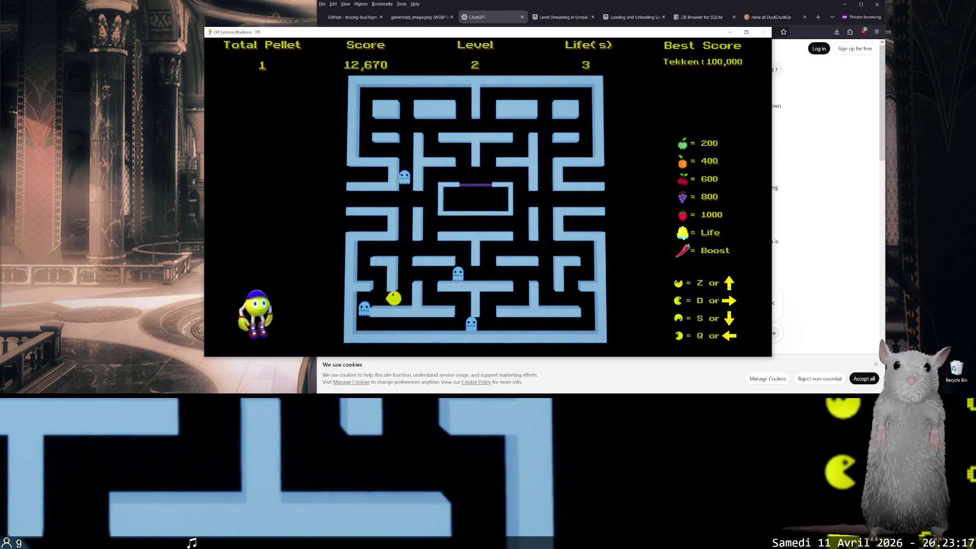
key("Right")
key("Up")
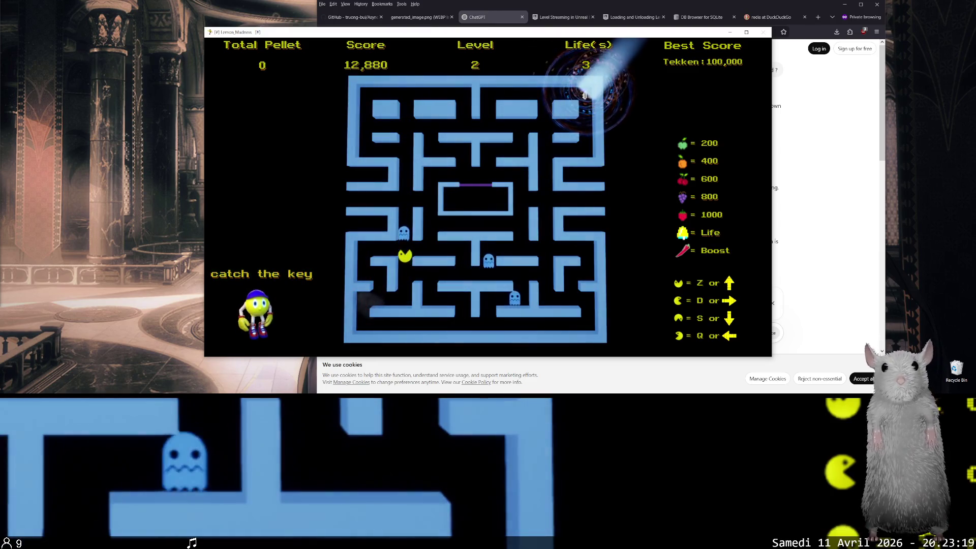
Chase the key up the right column, along the top row and through the side tunnel, reaching 14,080.
key("Down")
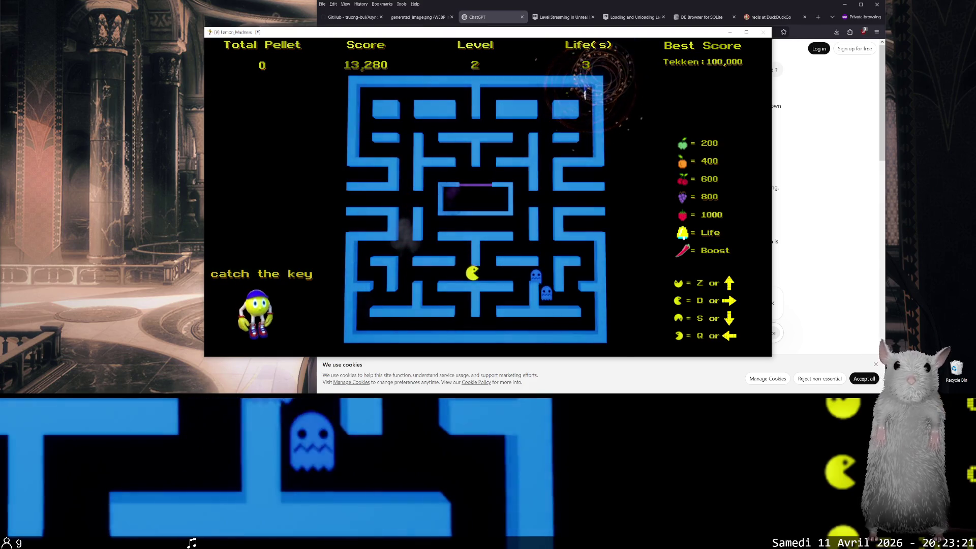
key("Right")
key("Up")
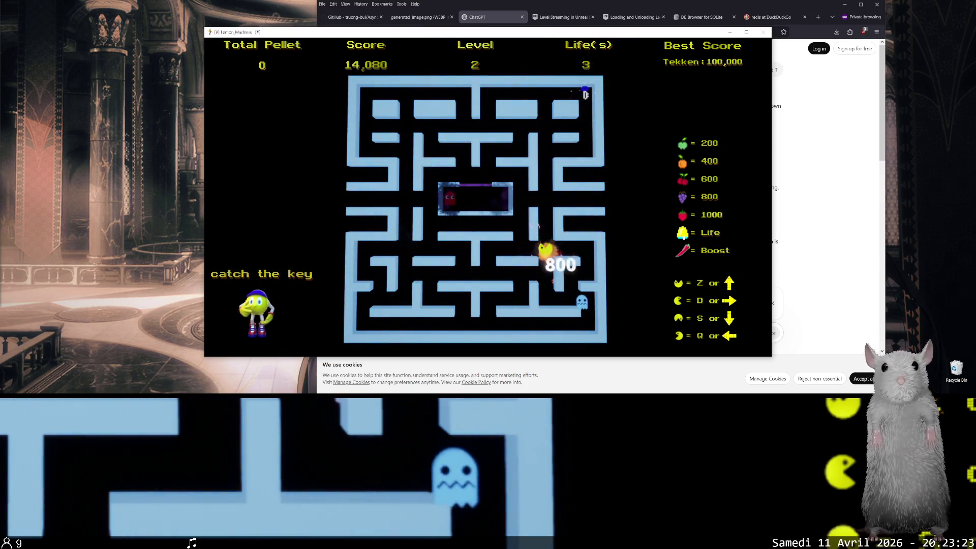
key("Left")
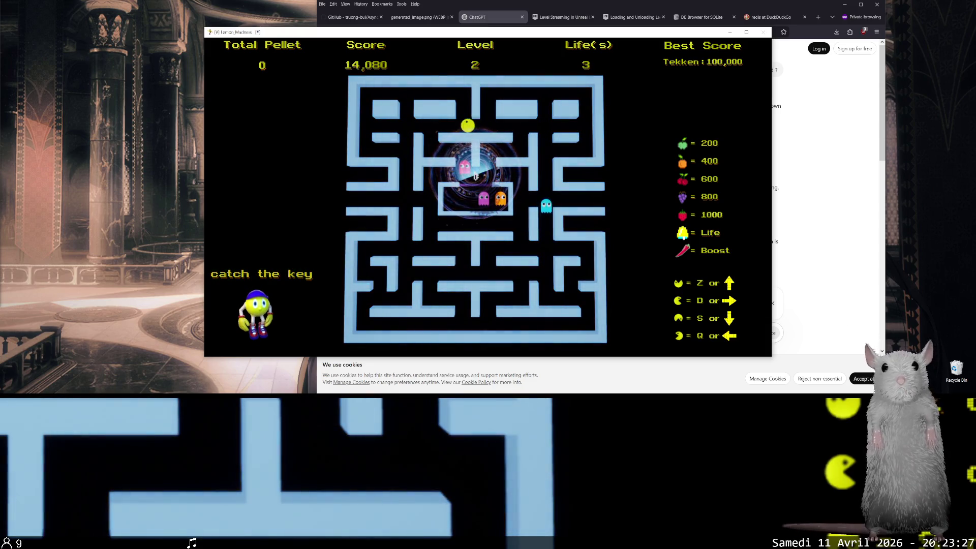
key("Right")
key("Up")
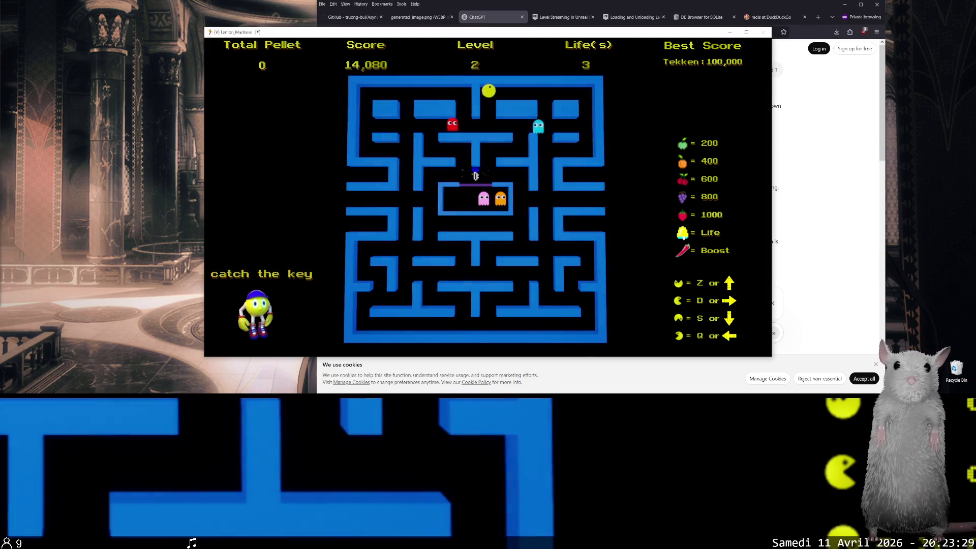
key("Down")
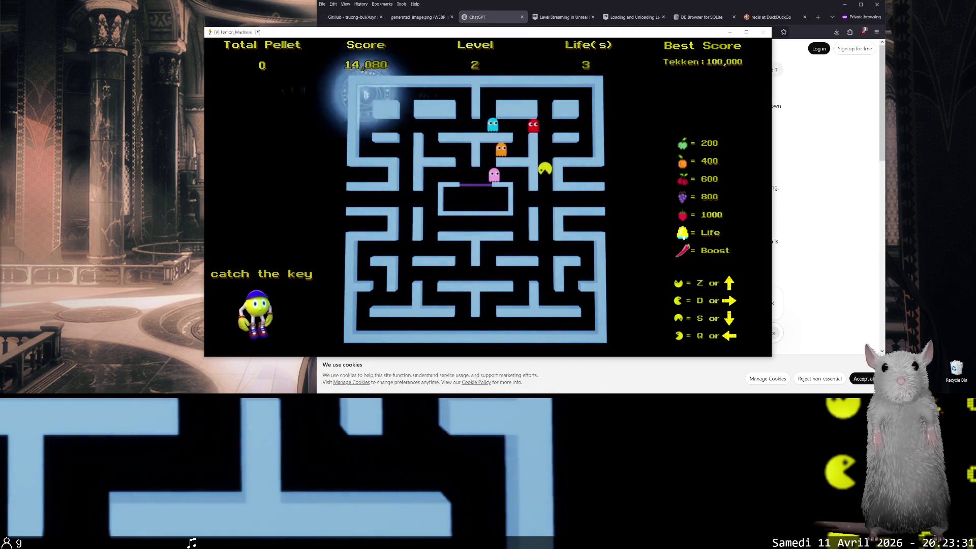
key("Right")
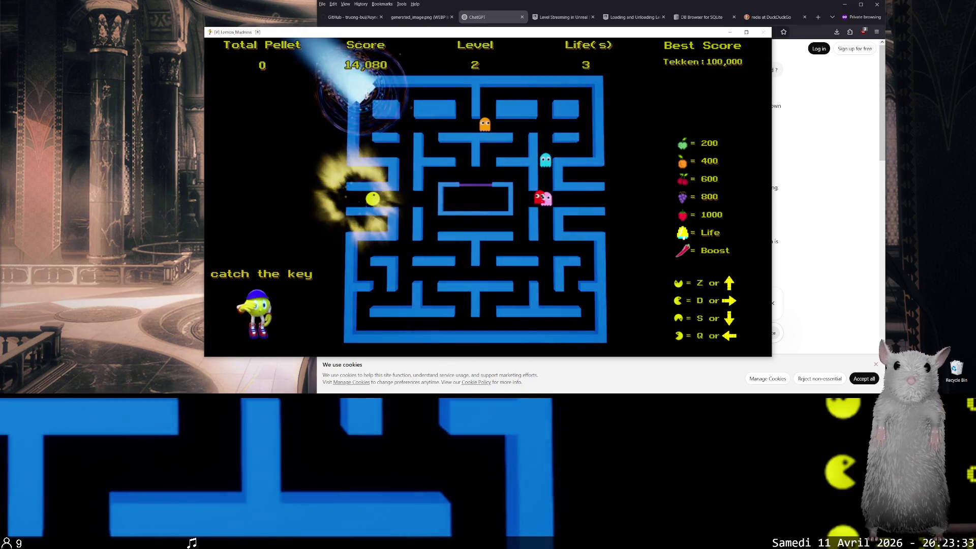
key("Up")
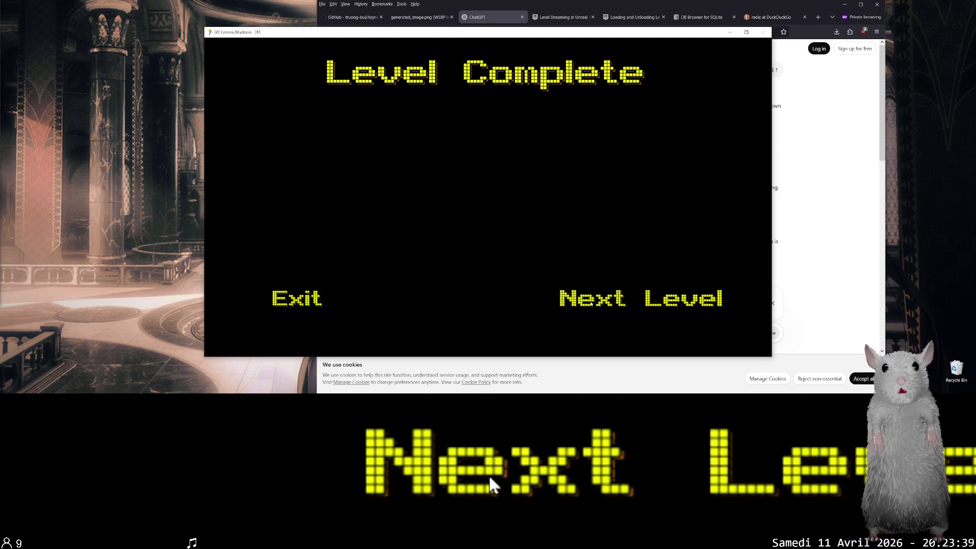
Advance to level 3 and send Pac-Man right along the lower corridor eating pellets.
left_click(590, 302)
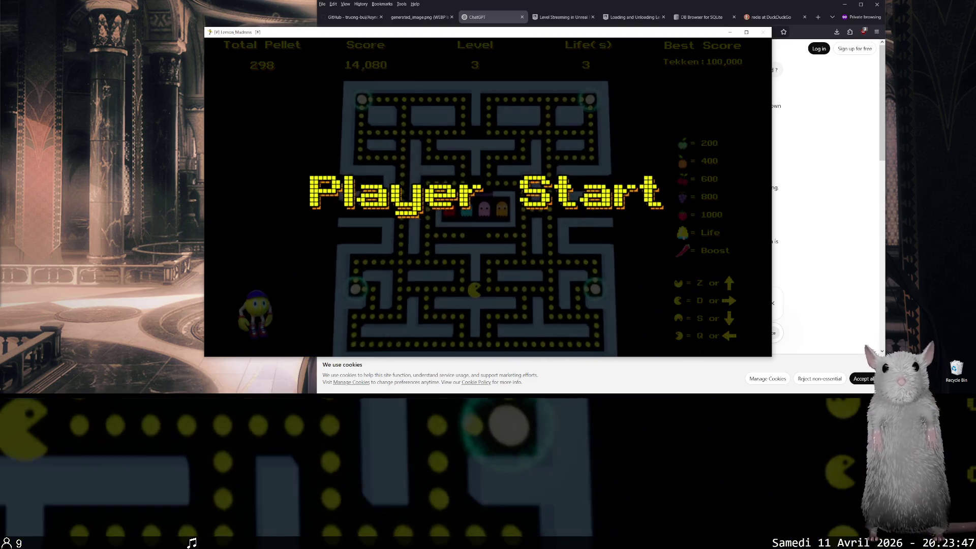
key("Right")
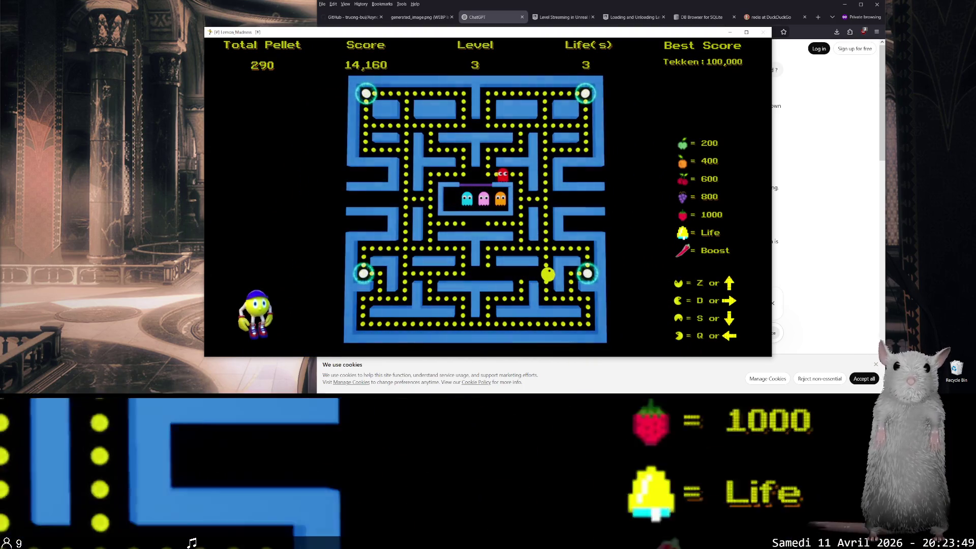